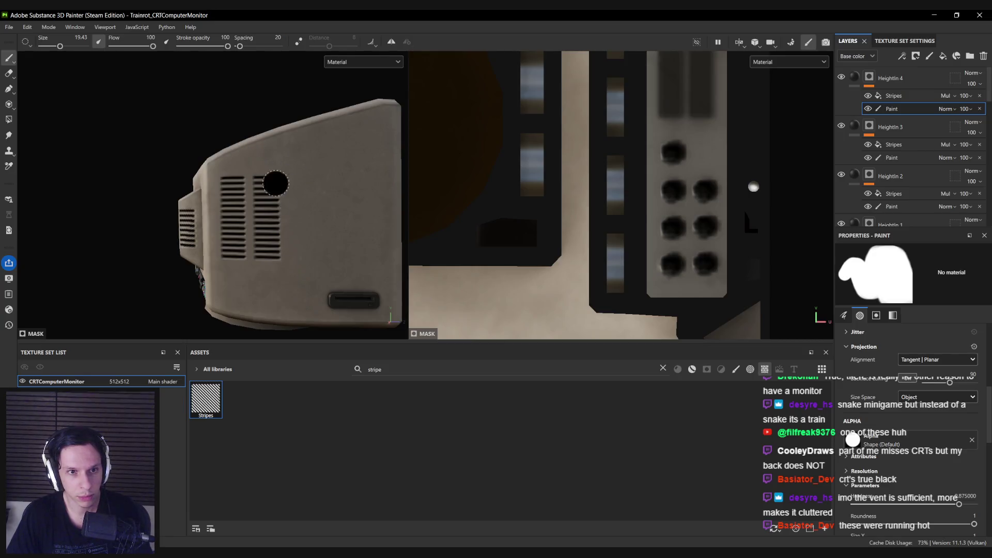
- Orbit the monitor to side and front views, then switch to the 3D-only viewport with F2
scroll(276, 181, down, 5)
mouse_move(272, 264)
mouse_down()
mouse_move(302, 265)
mouse_move(177, 279)
mouse_move(122, 268)
mouse_move(365, 261)
mouse_move(213, 255)
mouse_move(335, 253)
mouse_up()
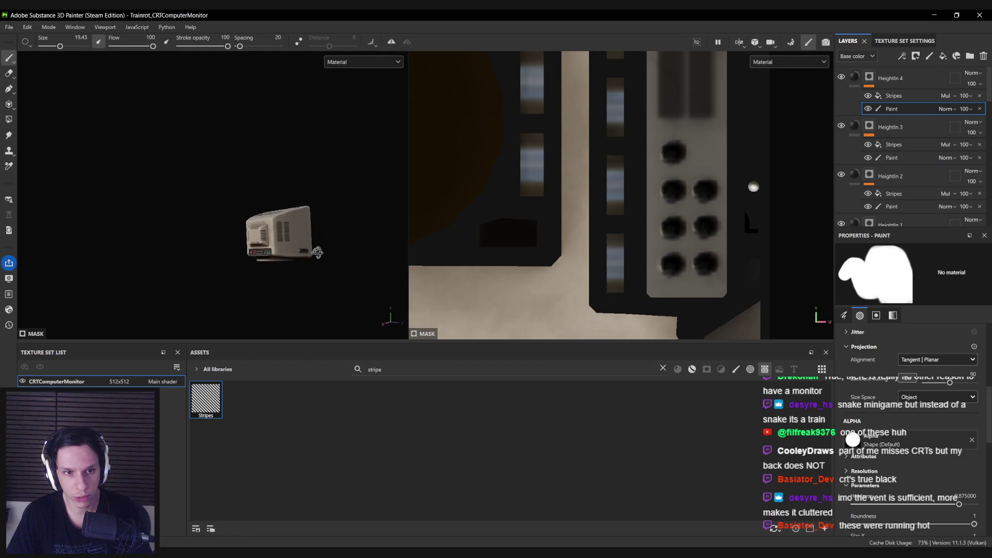
scroll(279, 240, up, 5)
mouse_move(279, 240)
mouse_down()
mouse_move(405, 257)
mouse_move(400, 239)
mouse_move(107, 219)
mouse_move(320, 217)
mouse_up()
key(F2)
- Orbit and zoom around the monitor to inspect its front, side vents and back
scroll(414, 231, up, 3)
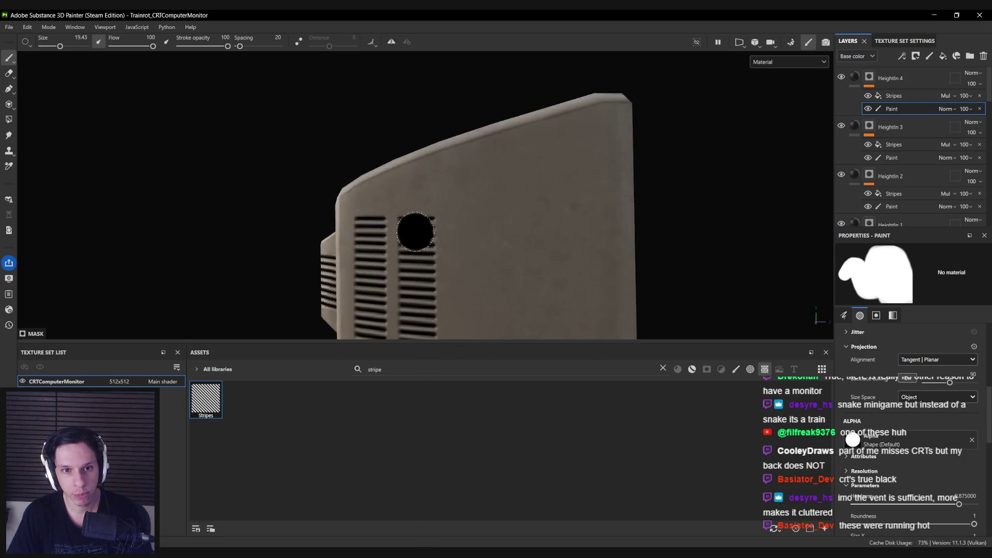
scroll(410, 230, down, 3)
scroll(427, 240, down, 2)
mouse_move(427, 239)
mouse_down()
mouse_move(405, 250)
mouse_move(217, 266)
mouse_up()
scroll(439, 273, up, 5)
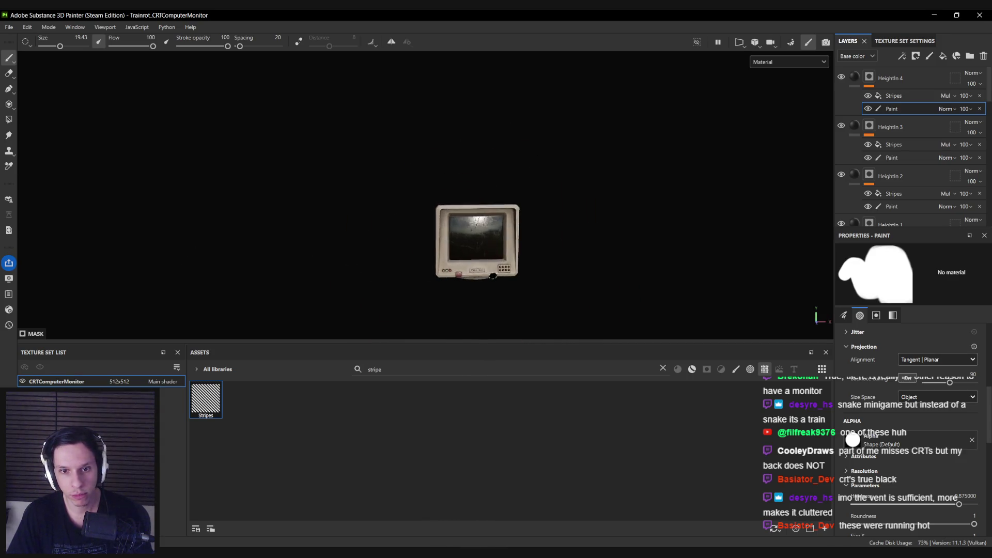
scroll(460, 267, down, 2)
mouse_move(420, 235)
mouse_down()
mouse_move(480, 168)
mouse_move(735, 208)
mouse_move(751, 243)
mouse_move(503, 221)
mouse_move(102, 228)
mouse_move(81, 241)
mouse_move(48, 310)
mouse_move(287, 234)
mouse_move(433, 247)
mouse_move(69, 238)
mouse_move(519, 267)
mouse_move(512, 232)
mouse_move(431, 263)
mouse_up()
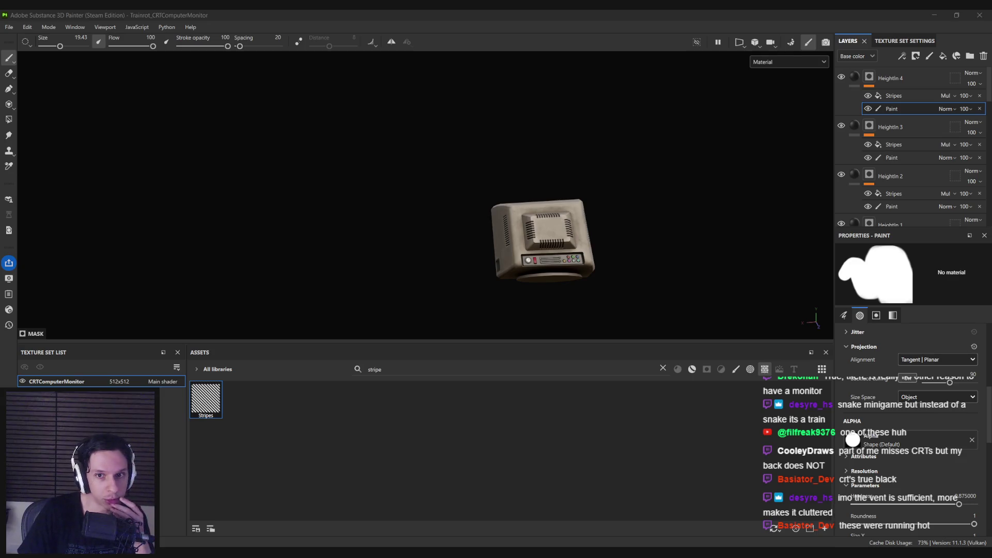
mouse_move(500, 250)
mouse_down()
mouse_move(542, 223)
mouse_move(486, 228)
mouse_move(483, 215)
mouse_move(481, 224)
mouse_move(513, 200)
mouse_move(538, 239)
mouse_up()
click(890, 94)
click(891, 108)
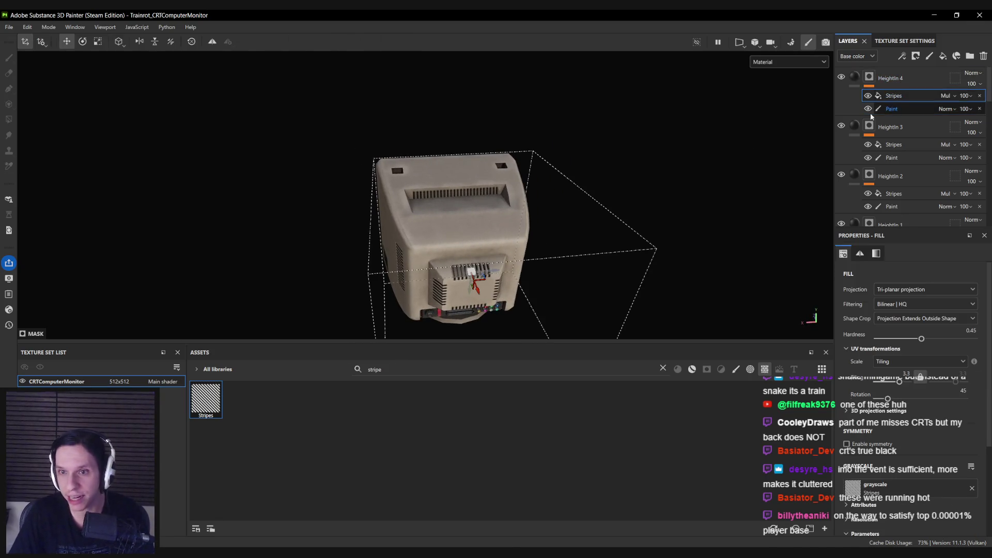
scroll(412, 234, up, 2)
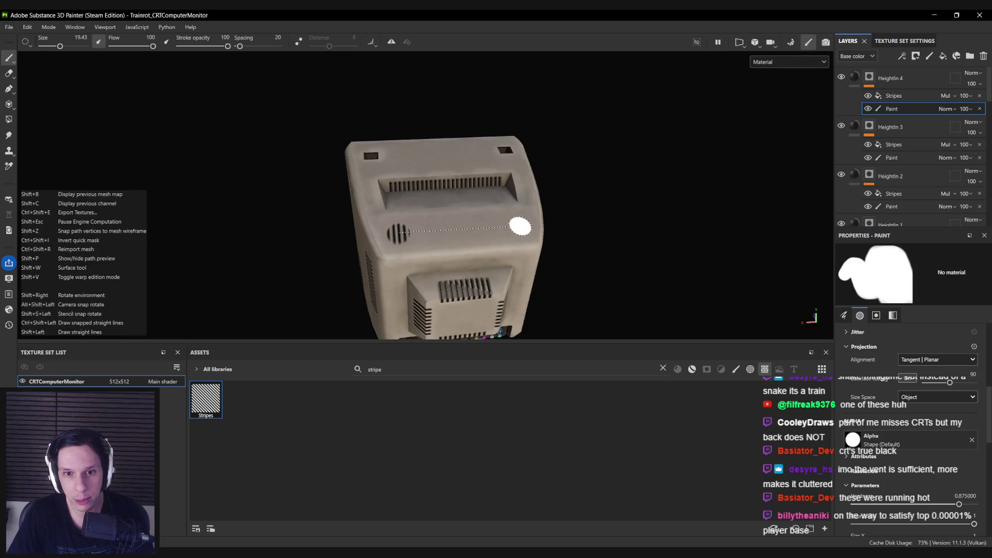
mouse_move(506, 257)
mouse_down()
mouse_move(496, 268)
mouse_move(649, 265)
mouse_move(593, 241)
mouse_move(410, 277)
mouse_move(195, 248)
mouse_move(357, 270)
mouse_up()
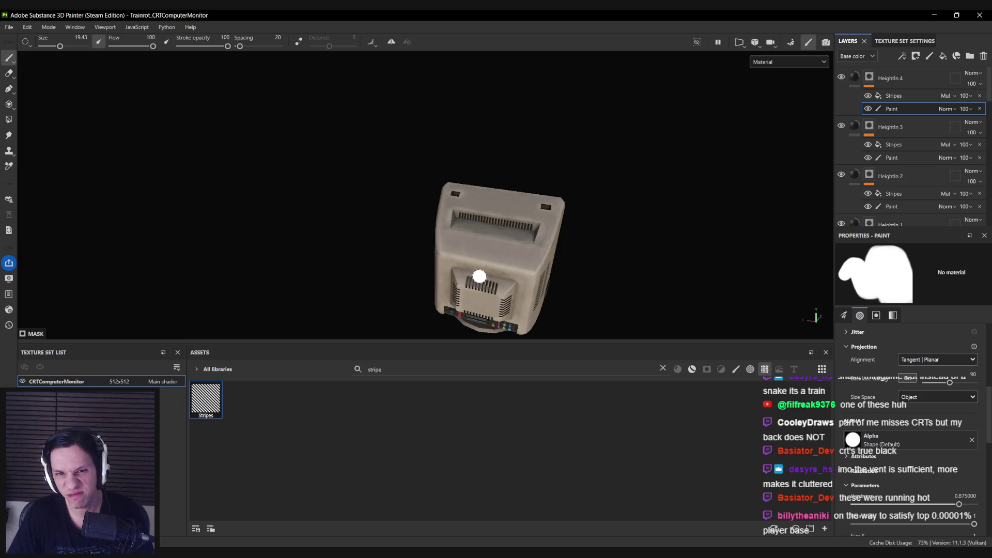
drag(480, 277, 465, 231)
mouse_move(678, 228)
mouse_down()
mouse_move(815, 210)
mouse_move(593, 177)
mouse_move(543, 199)
mouse_up()
drag(510, 232, 615, 222)
mouse_move(454, 243)
mouse_down()
mouse_move(383, 241)
mouse_move(593, 224)
mouse_move(390, 231)
mouse_move(370, 252)
mouse_move(423, 233)
mouse_move(449, 203)
mouse_move(474, 222)
mouse_move(509, 222)
mouse_move(402, 285)
mouse_up()
scroll(416, 237, up, 6)
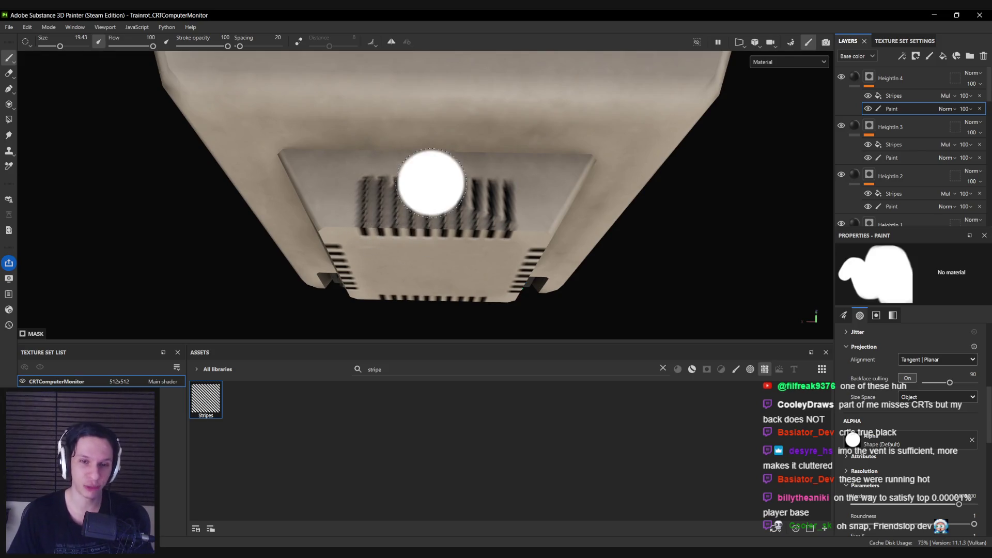
key(F1)
scroll(547, 250, down, 5)
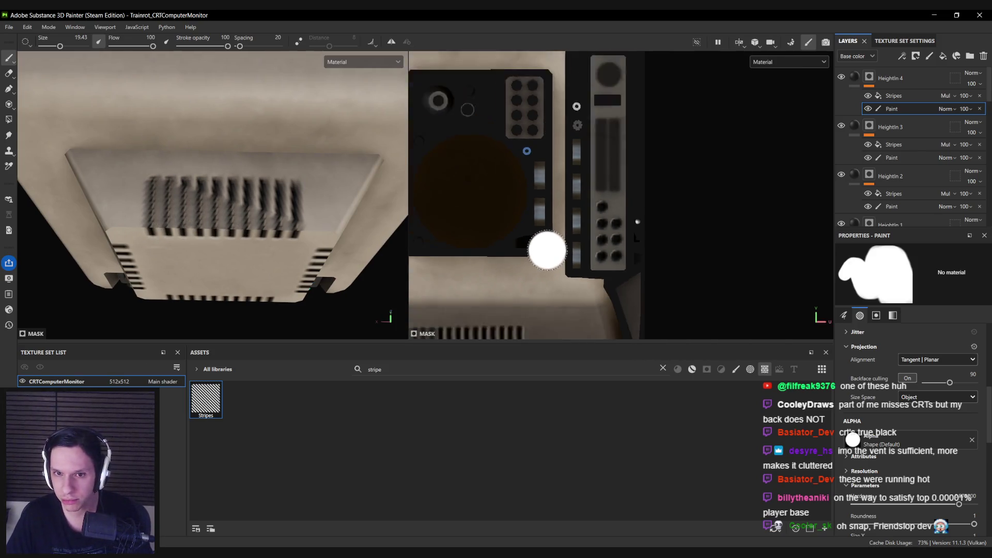
scroll(647, 202, down, 5)
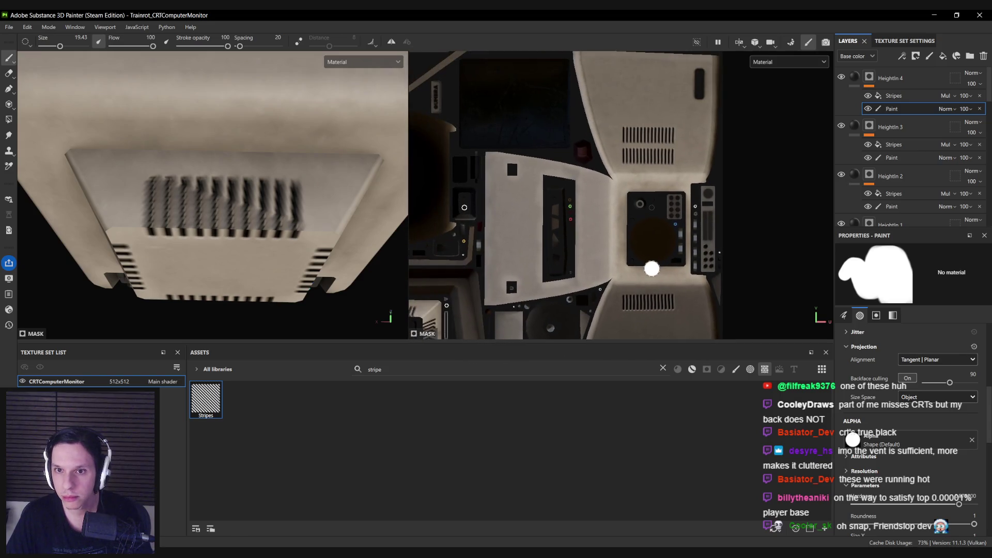
scroll(619, 222, up, 6)
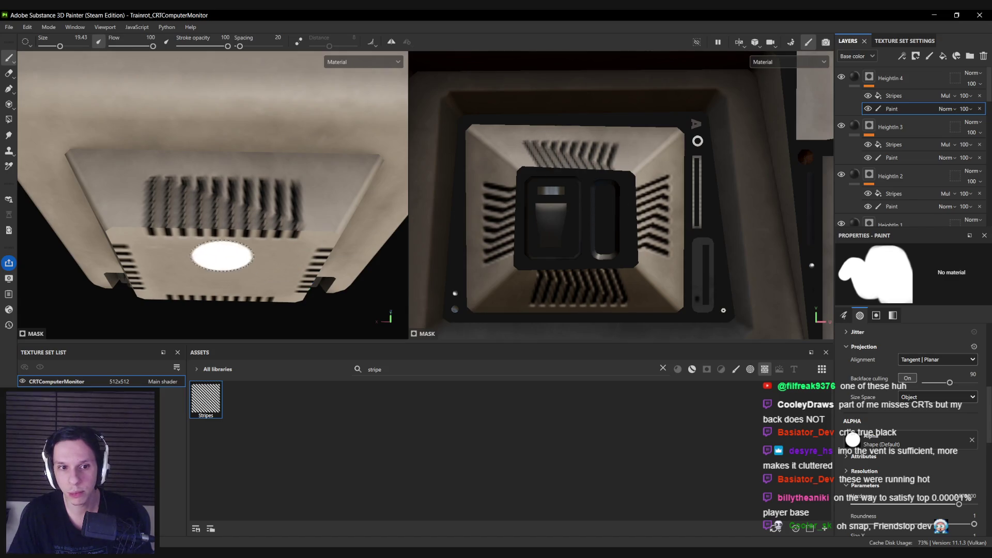
scroll(580, 237, down, 4)
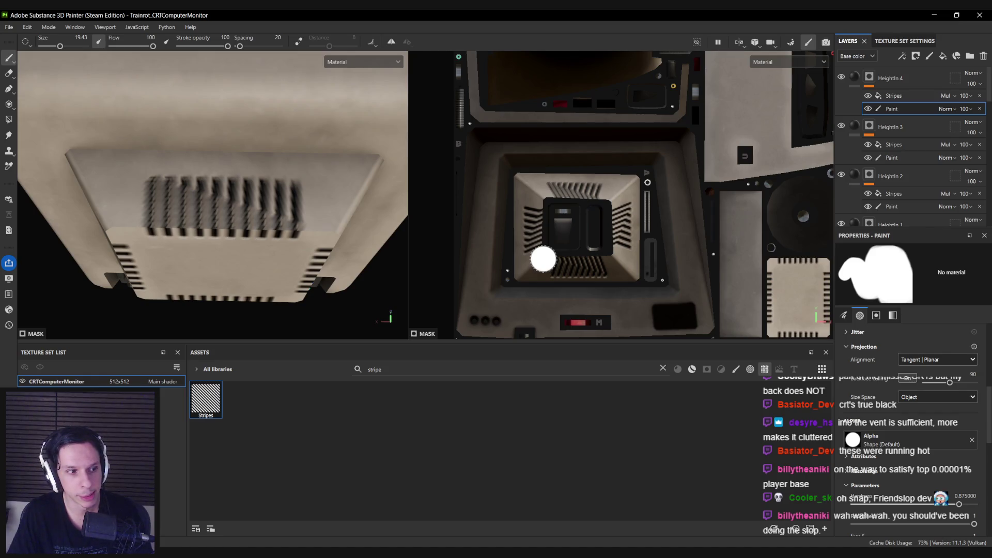
key(F2)
mouse_move(542, 259)
mouse_down()
mouse_move(472, 221)
mouse_move(454, 239)
mouse_move(458, 186)
mouse_move(470, 164)
mouse_move(549, 172)
mouse_move(427, 154)
mouse_move(257, 179)
mouse_move(196, 206)
mouse_move(706, 192)
mouse_move(489, 157)
mouse_move(455, 253)
mouse_up()
key(alt+Tab)
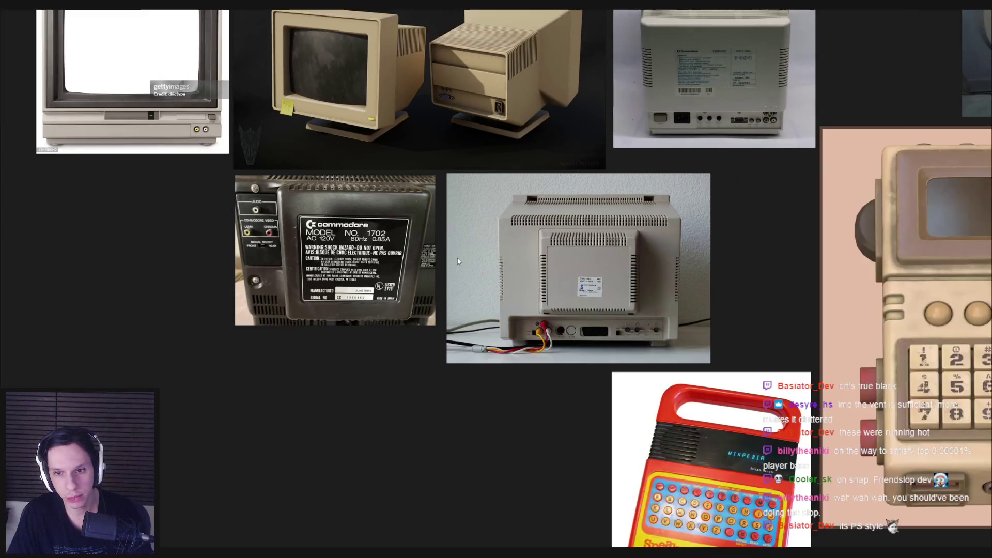
scroll(569, 270, up, 2)
key(alt+Tab)
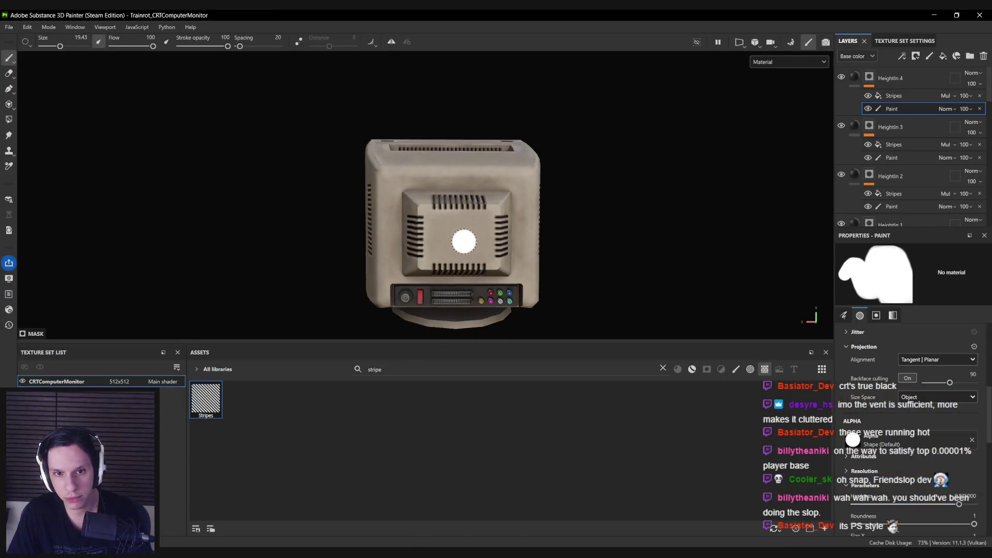
- Duplicate HeightIn 4 as HeightIn 5, delete its Stripes and Paint effects, and select its mask
scroll(463, 242, up, 3)
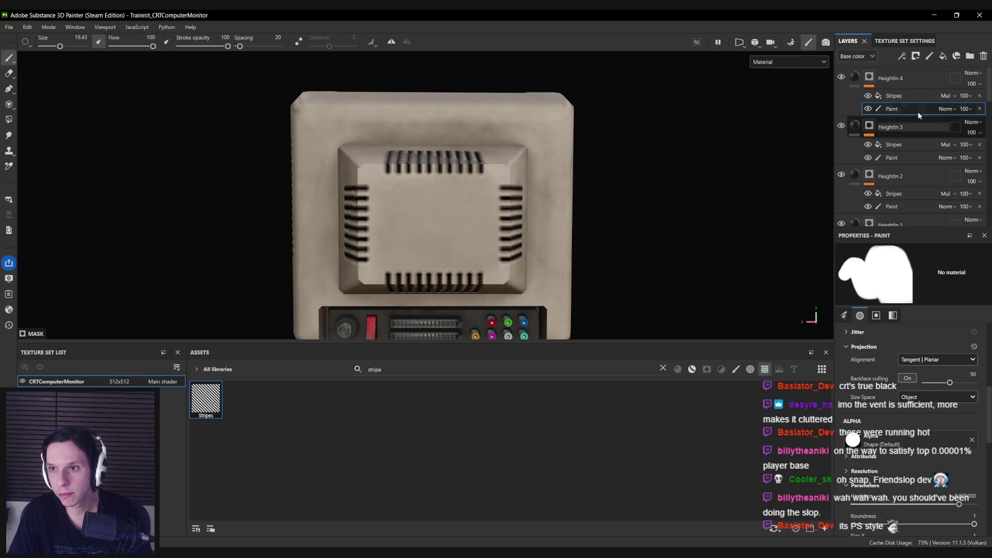
click(916, 82)
key(ctrl+d)
click(976, 96)
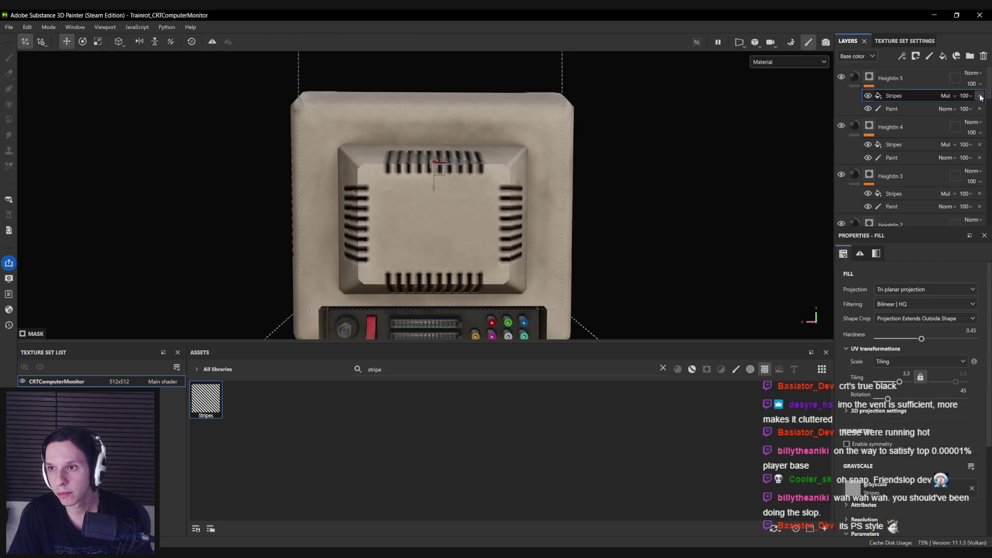
click(980, 95)
click(979, 96)
click(855, 78)
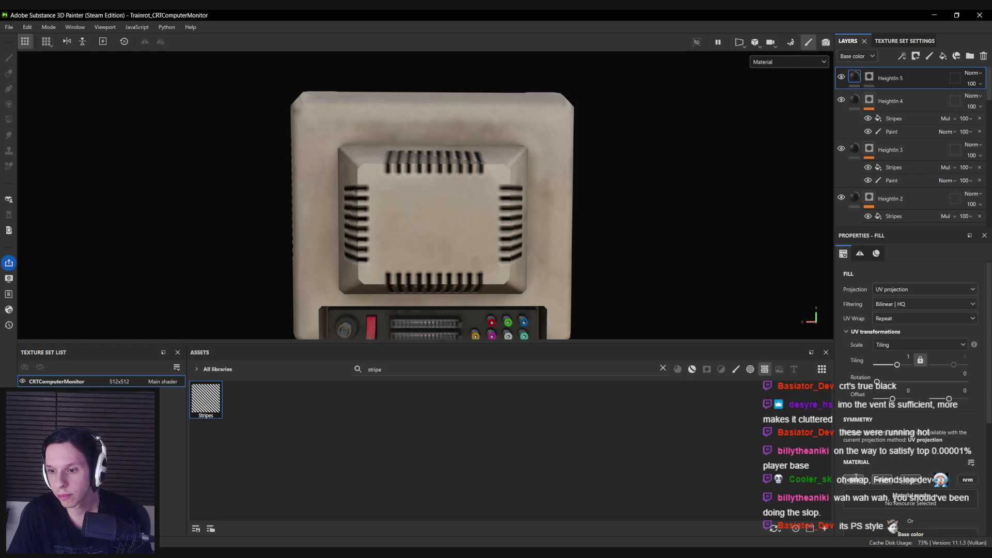
scroll(910, 477, down, 3)
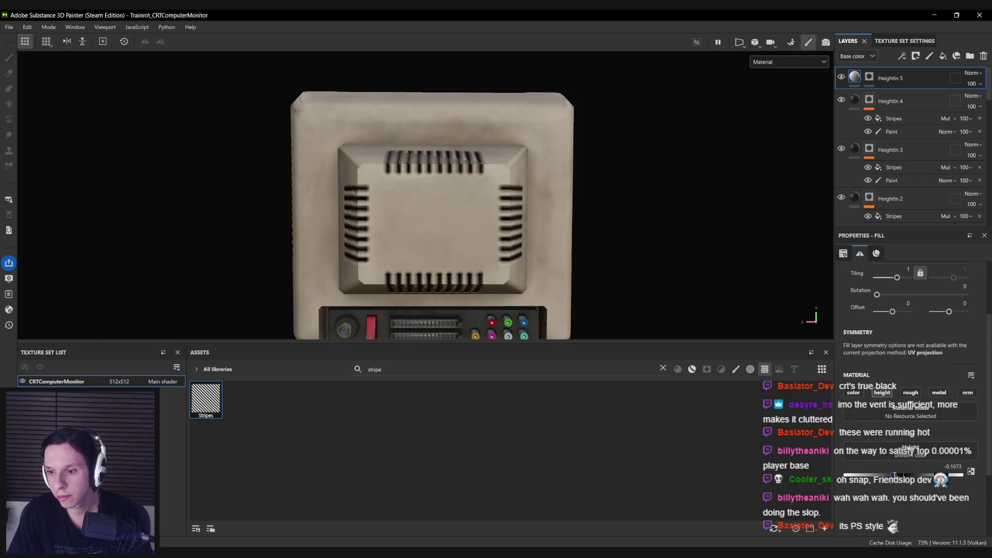
click(869, 77)
scroll(454, 188, up, 3)
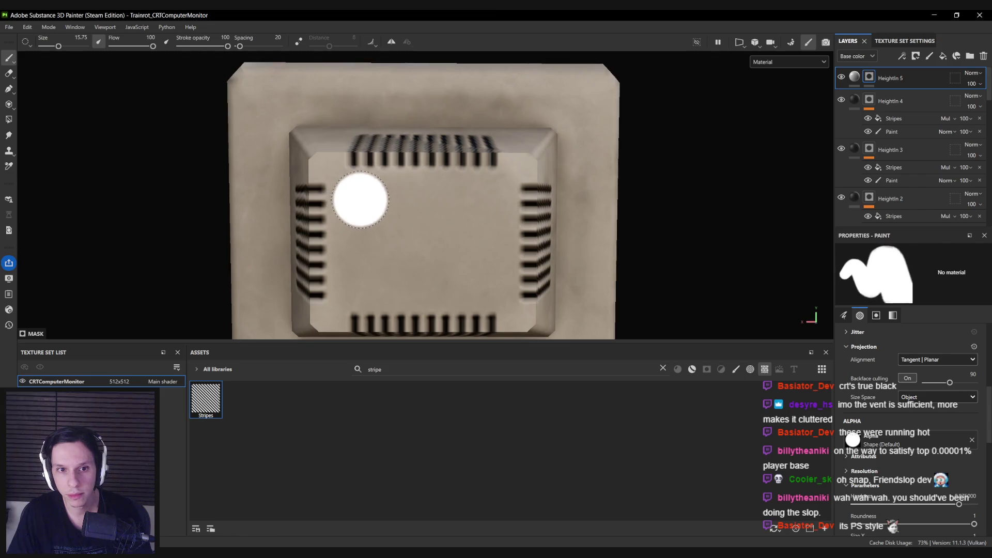
- With mirror symmetry on, paint straight vent grooves along the top and across the rear panel
click(393, 43)
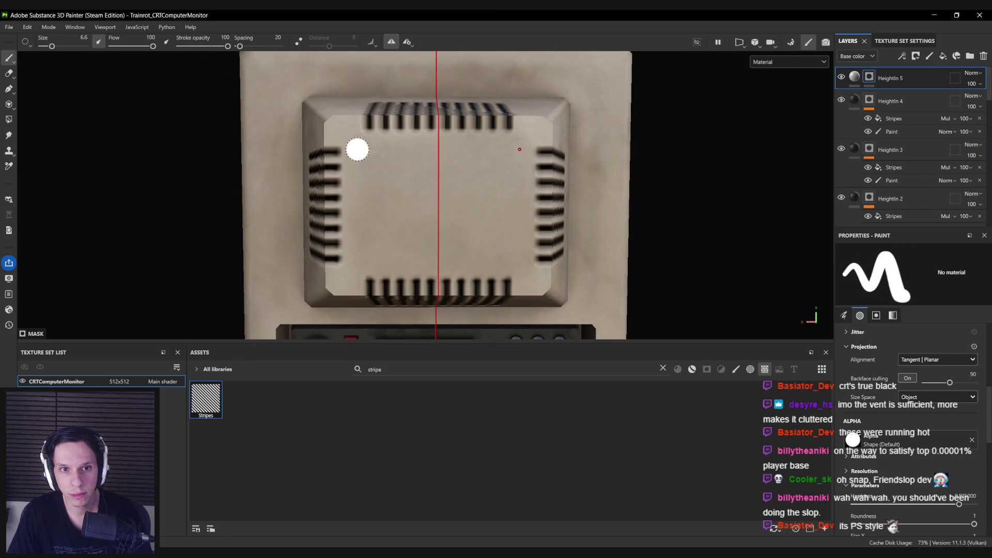
click(357, 148)
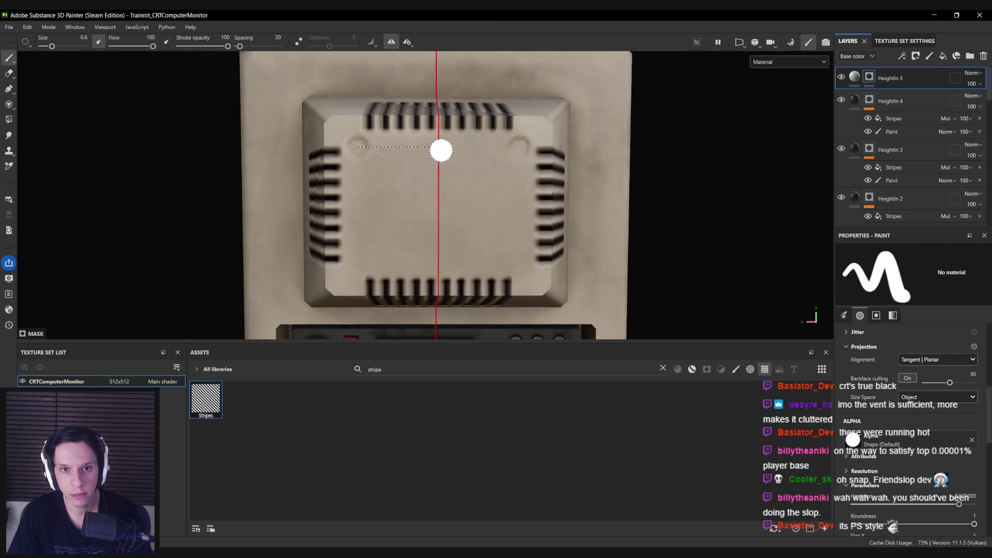
shift+click(441, 151)
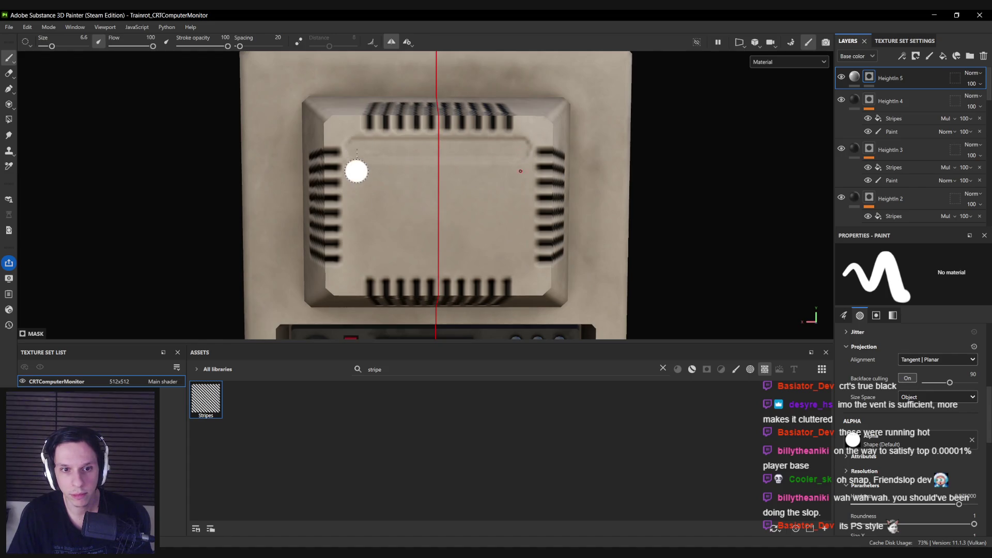
key(ctrl)
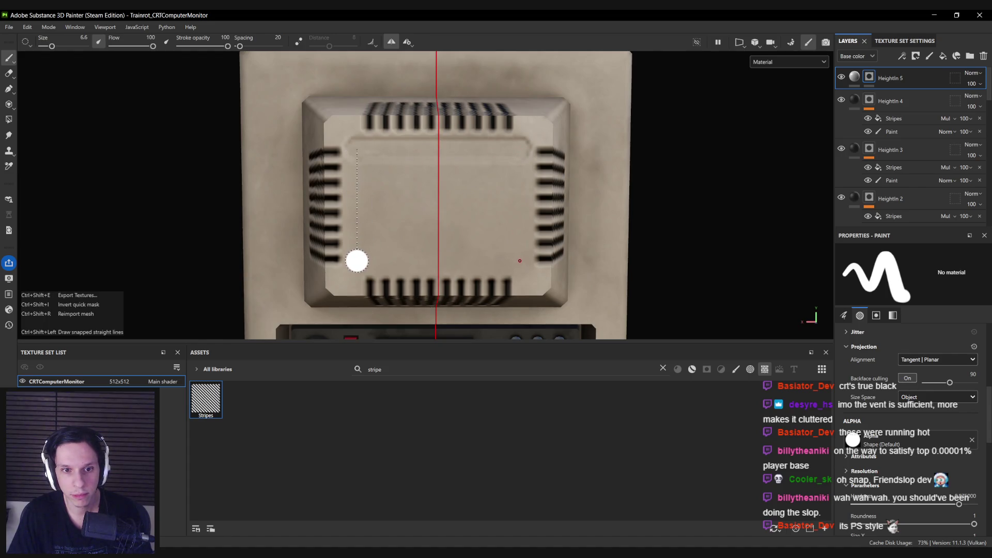
shift+click(454, 259)
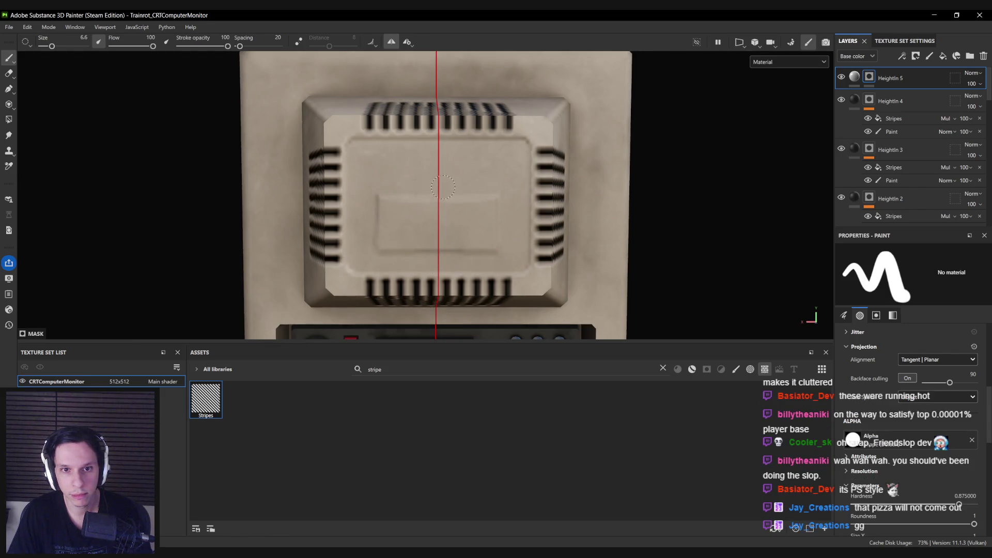
key(ctrl+z)
shift+click(430, 211)
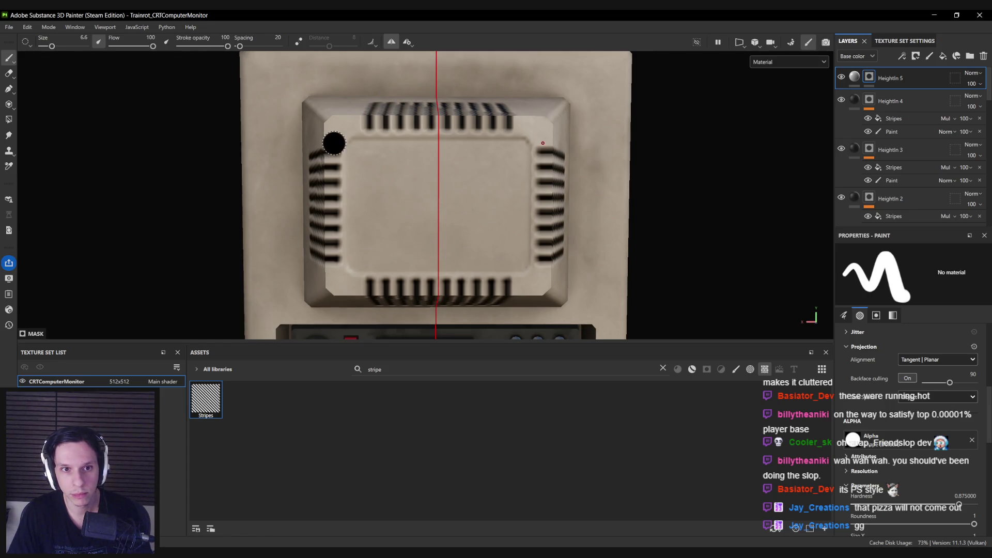
- Enlarge the brush to 7.67 and paint grooves down the inner sides, bottom and panel top
key(bracketright)
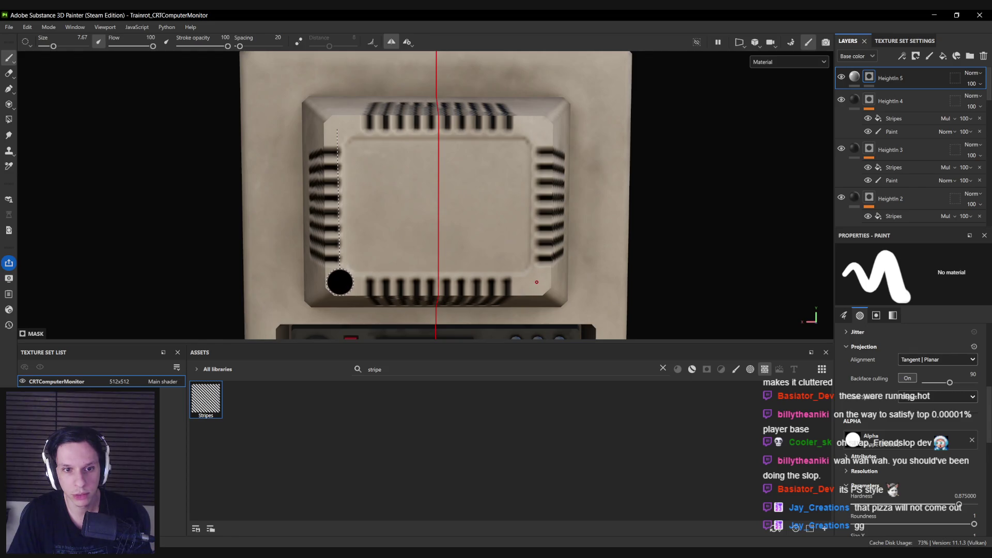
shift+click(339, 282)
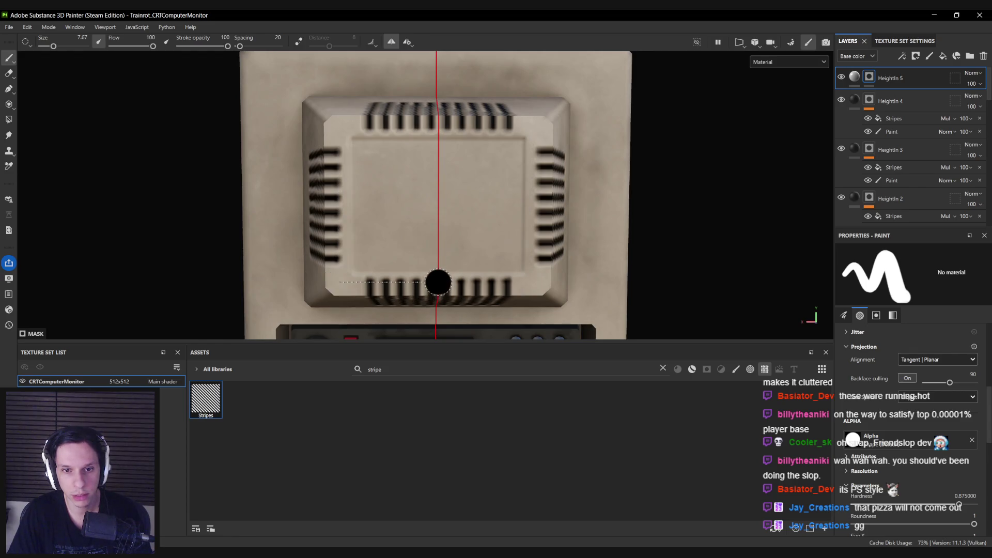
shift+click(439, 282)
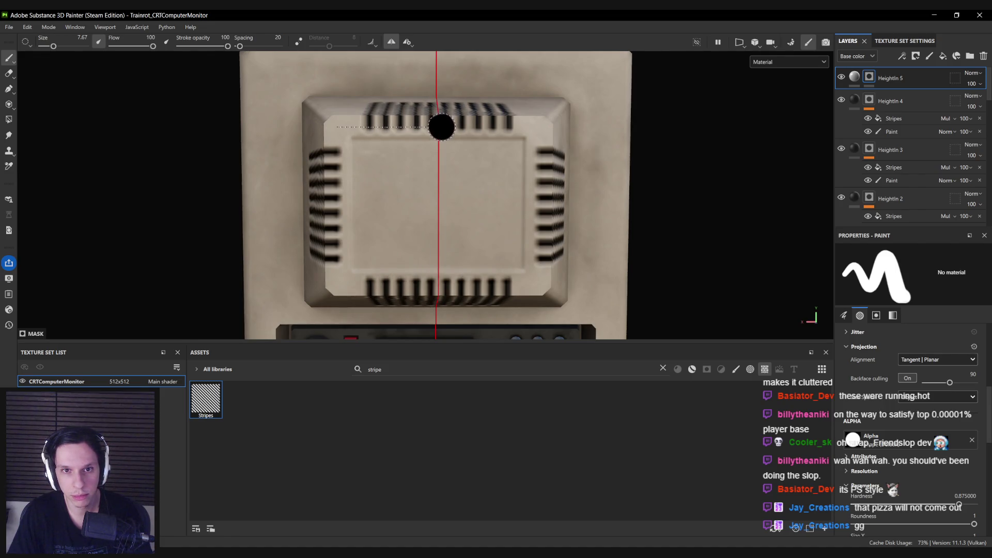
shift+click(441, 128)
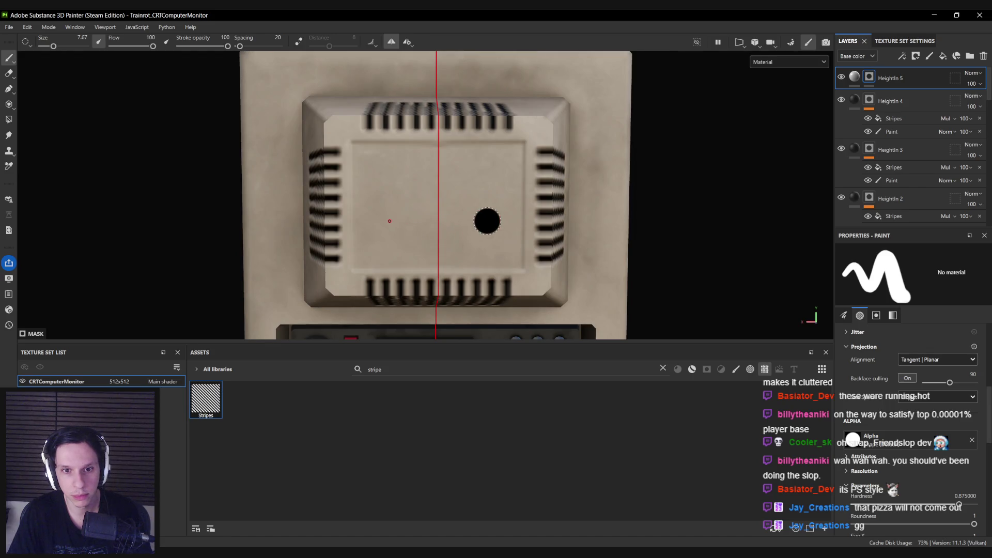
scroll(471, 220, down, 5)
scroll(445, 221, up, 4)
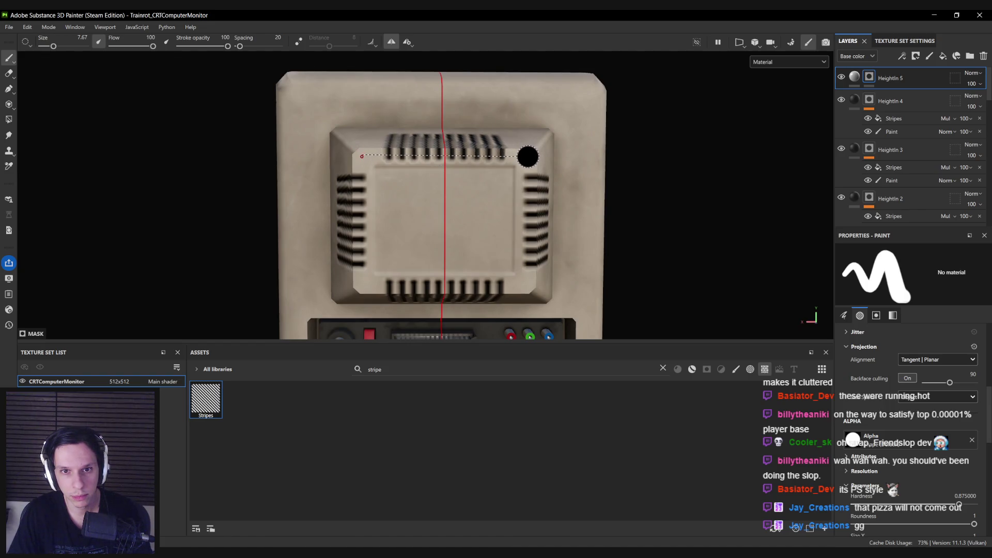
scroll(496, 191, down, 6)
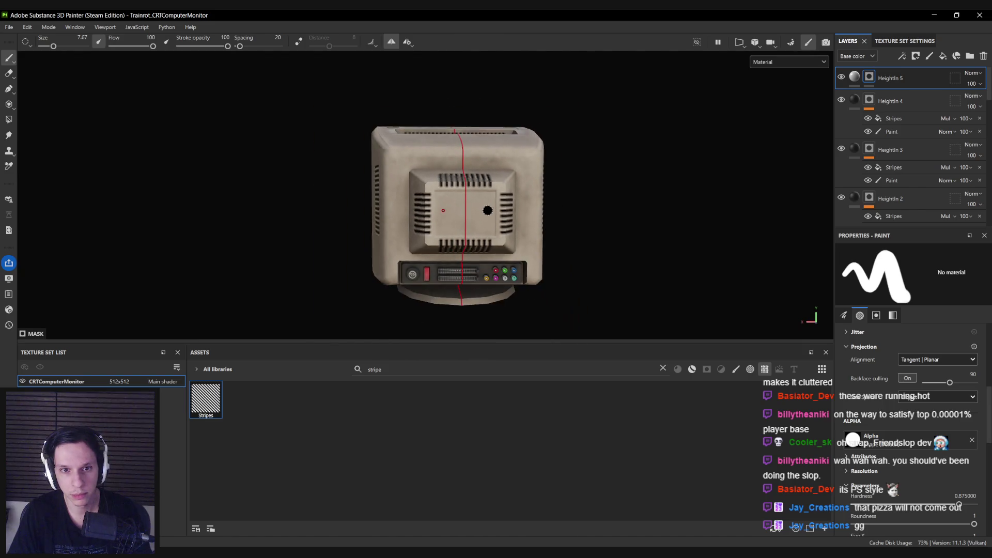
drag(487, 248, 558, 262)
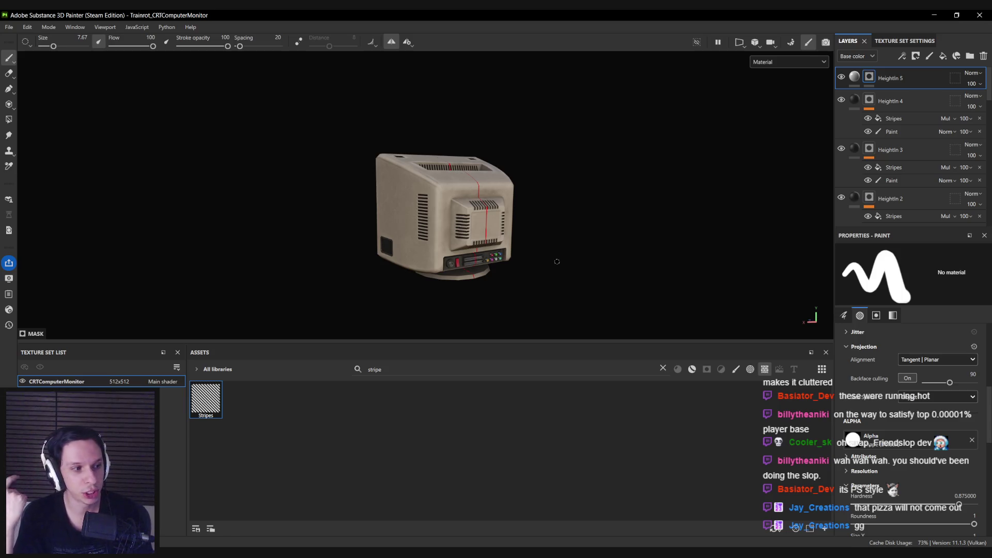
key(alt+Tab)
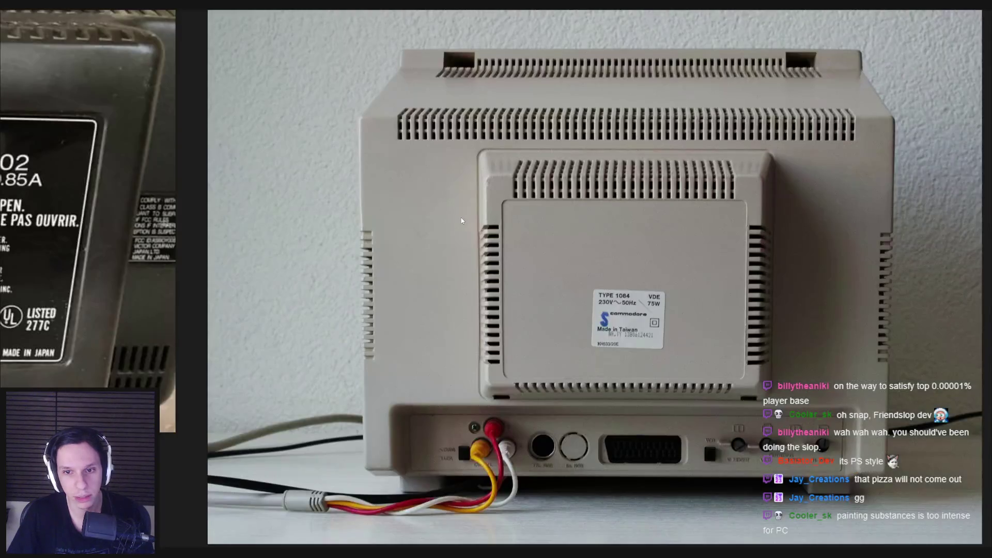
scroll(462, 220, down, 2)
scroll(461, 221, down, 2)
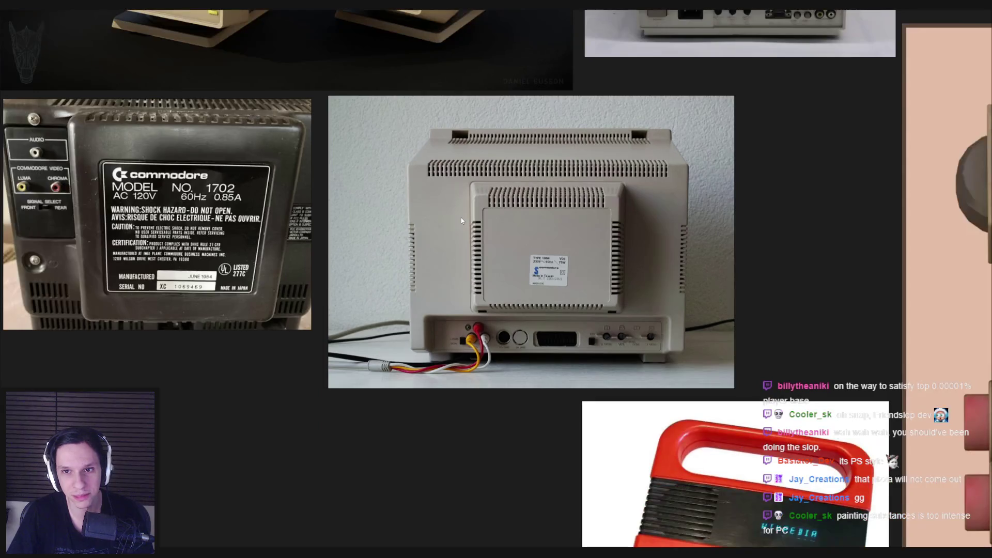
key(alt+Tab)
mouse_move(461, 220)
mouse_down()
mouse_move(407, 176)
mouse_move(391, 255)
mouse_move(466, 230)
mouse_move(261, 176)
mouse_move(594, 249)
mouse_move(766, 268)
mouse_move(348, 244)
mouse_up()
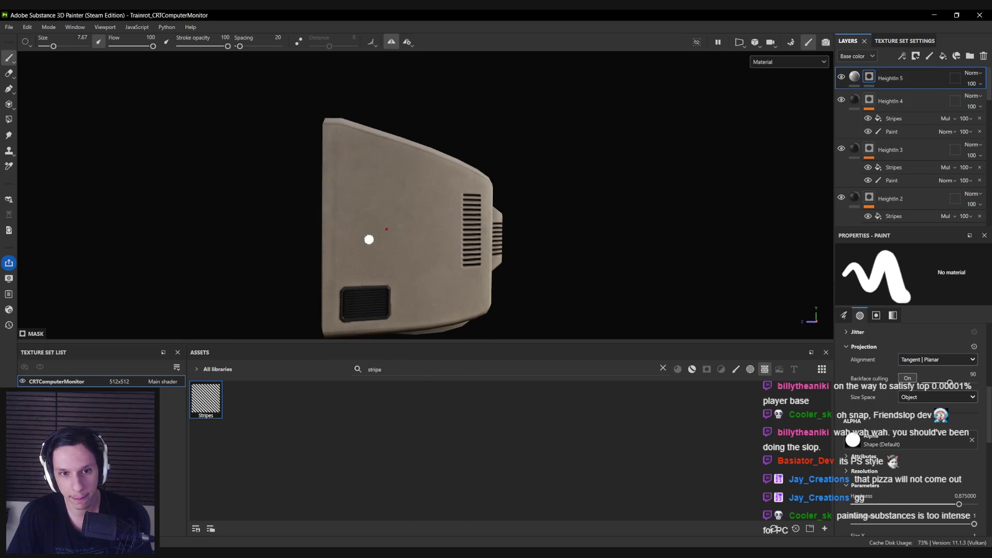
mouse_move(339, 180)
mouse_down()
mouse_move(443, 194)
mouse_move(452, 223)
mouse_up()
key(alt+Tab)
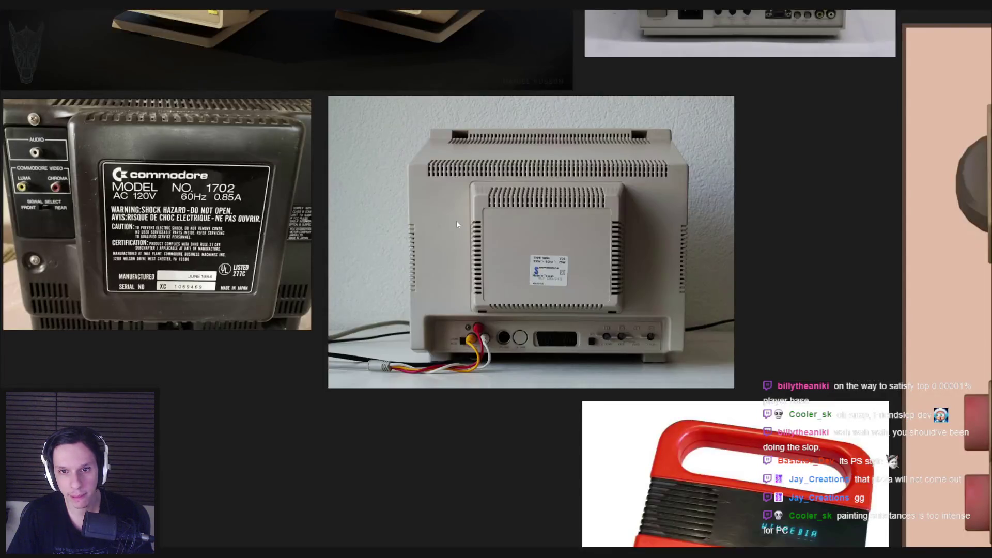
scroll(489, 239, down, 2)
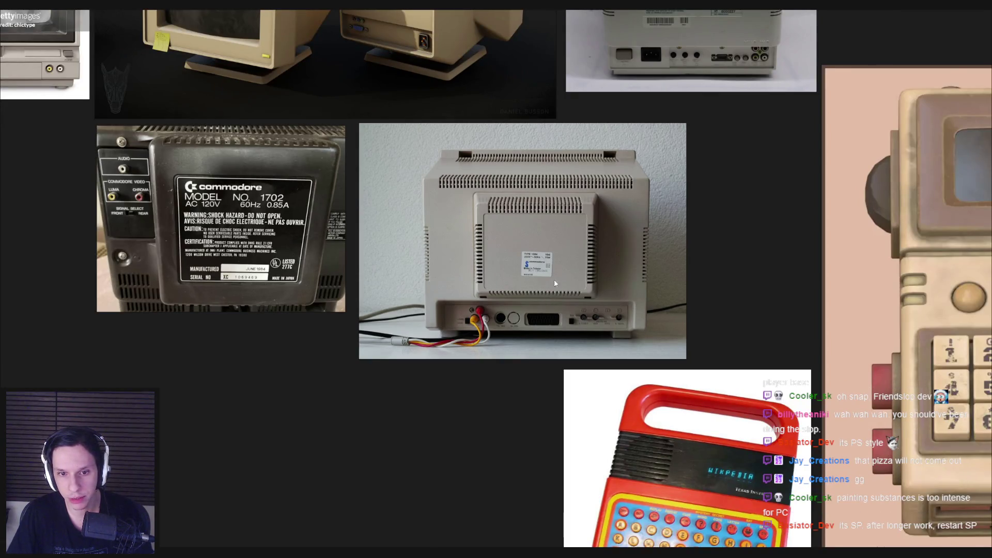
key(alt+Tab)
mouse_move(485, 274)
mouse_down()
mouse_move(486, 283)
mouse_move(795, 283)
mouse_move(483, 160)
mouse_move(494, 172)
mouse_move(473, 150)
mouse_move(468, 155)
mouse_move(814, 195)
mouse_move(459, 215)
mouse_move(433, 155)
mouse_move(248, 240)
mouse_move(368, 195)
mouse_move(390, 122)
mouse_up()
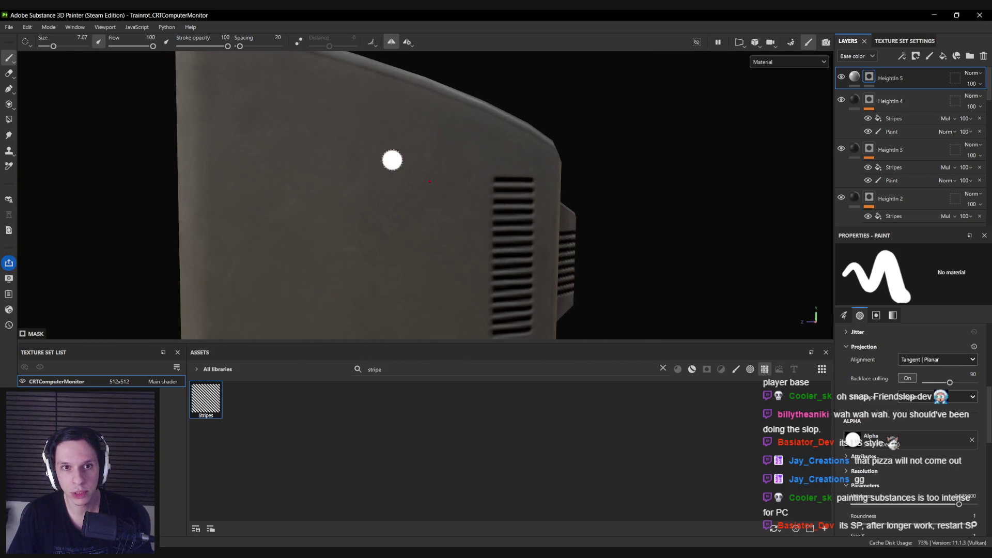
scroll(393, 160, down, 5)
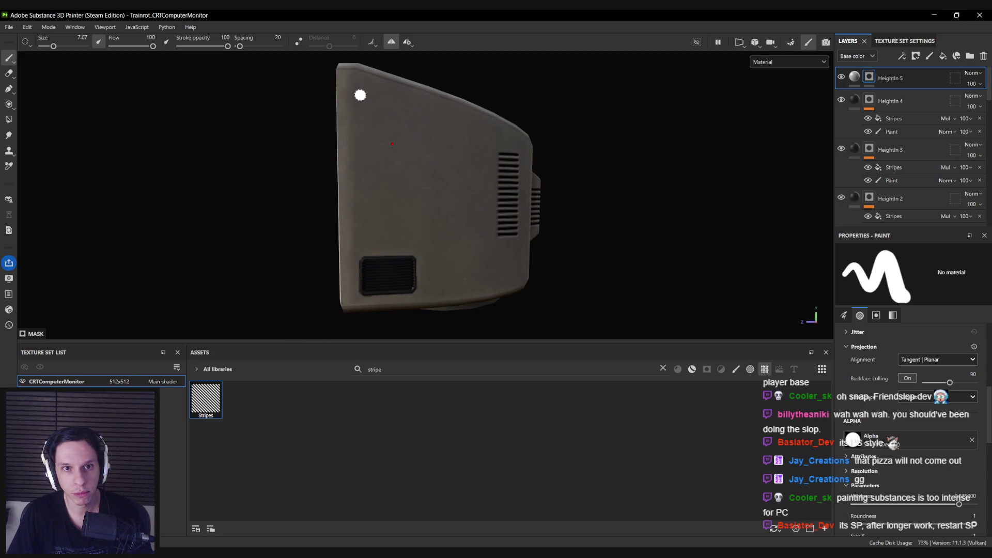
- Paint straight horizontal and vertical grooves outlining the panel on the monitor's side
key(shift)
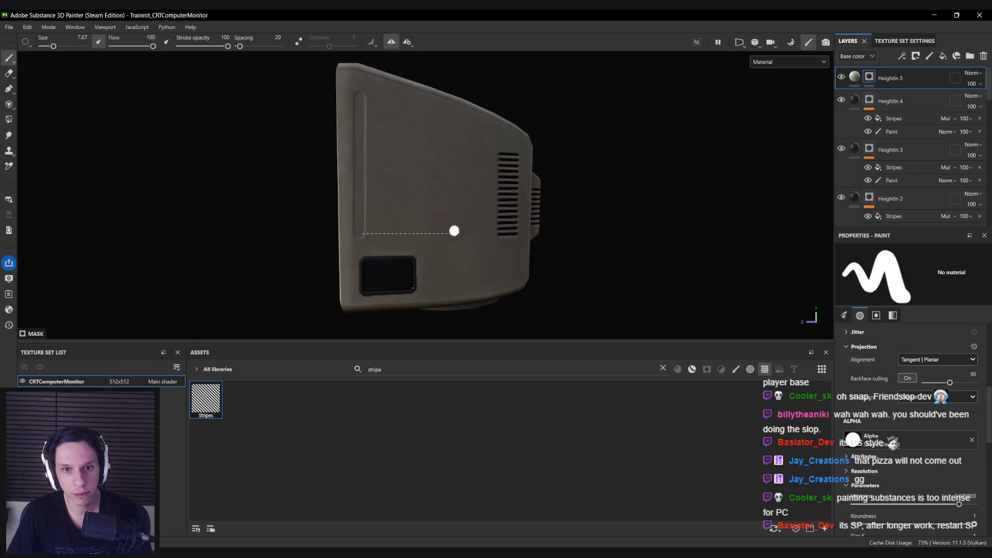
shift+click(461, 232)
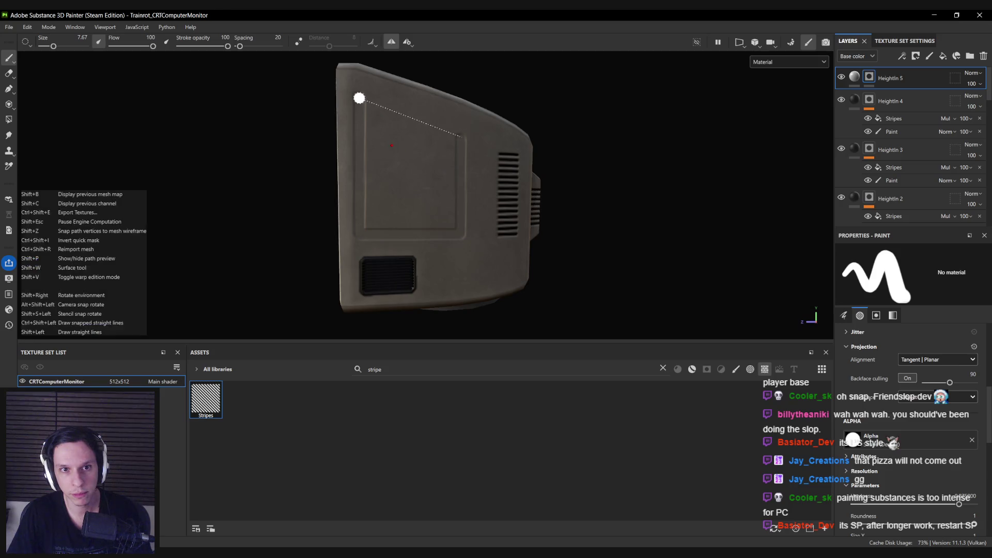
drag(365, 113, 366, 217)
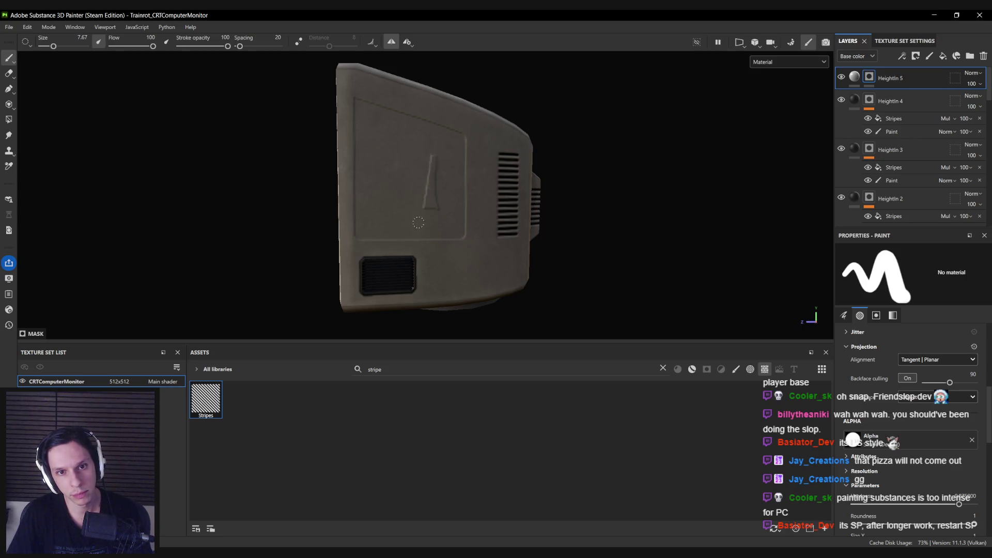
scroll(425, 202, down, 5)
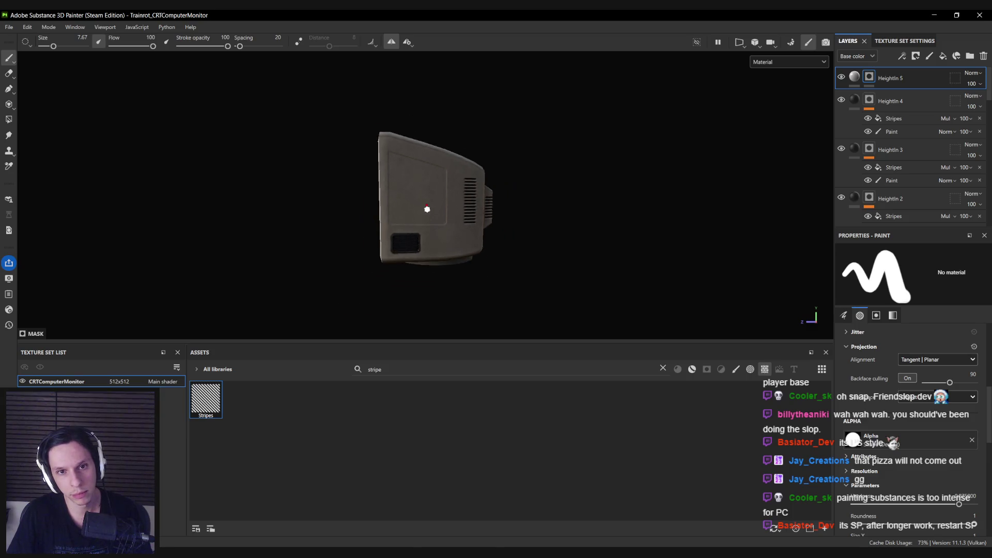
mouse_move(427, 210)
mouse_down()
mouse_move(622, 231)
mouse_move(477, 247)
mouse_move(392, 176)
mouse_up()
scroll(368, 158, up, 4)
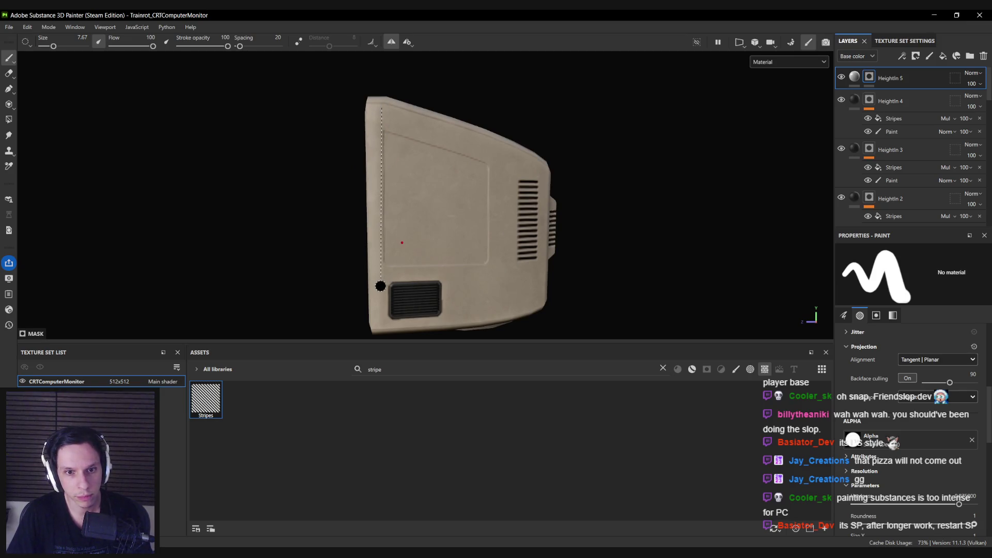
shift+click(381, 288)
drag(381, 288, 377, 273)
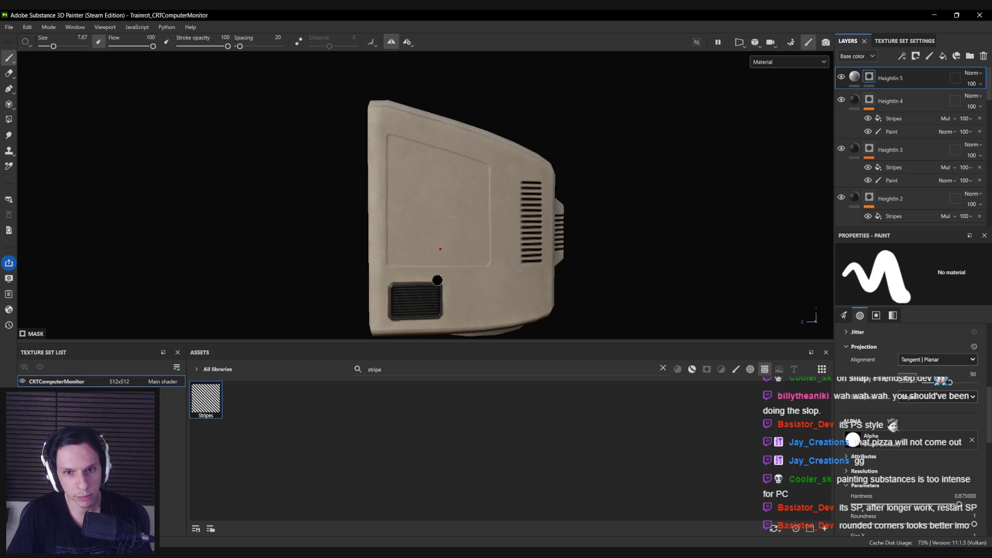
- Enlarge the brush, paint the panel outline on the other side, and save the project
mouse_move(437, 280)
mouse_down()
mouse_move(568, 248)
mouse_move(786, 243)
mouse_move(627, 214)
mouse_move(472, 225)
mouse_move(510, 239)
mouse_move(506, 197)
mouse_move(483, 188)
mouse_up()
scroll(465, 181, up, 5)
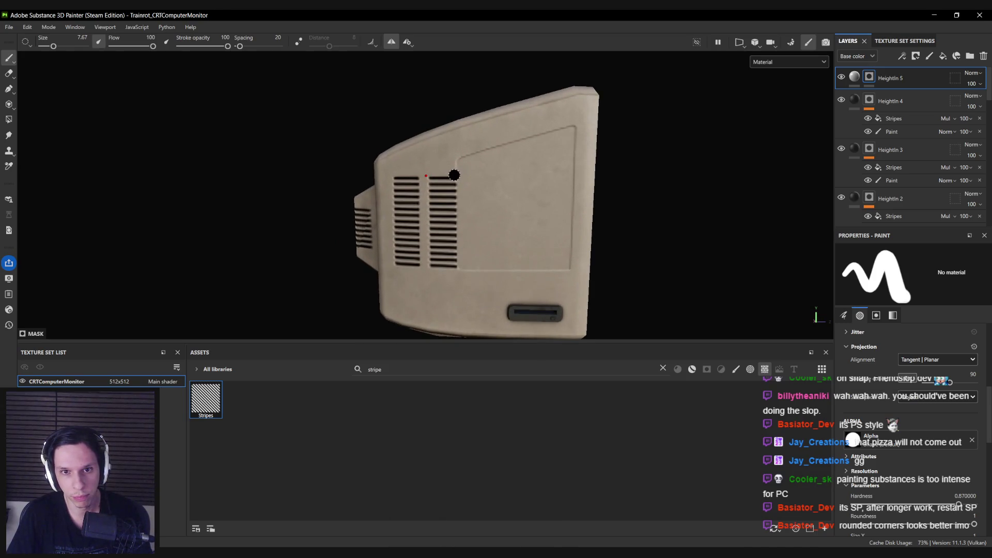
key(bracketright)
key(bracketright)
key(bracketright)
drag(458, 165, 463, 136)
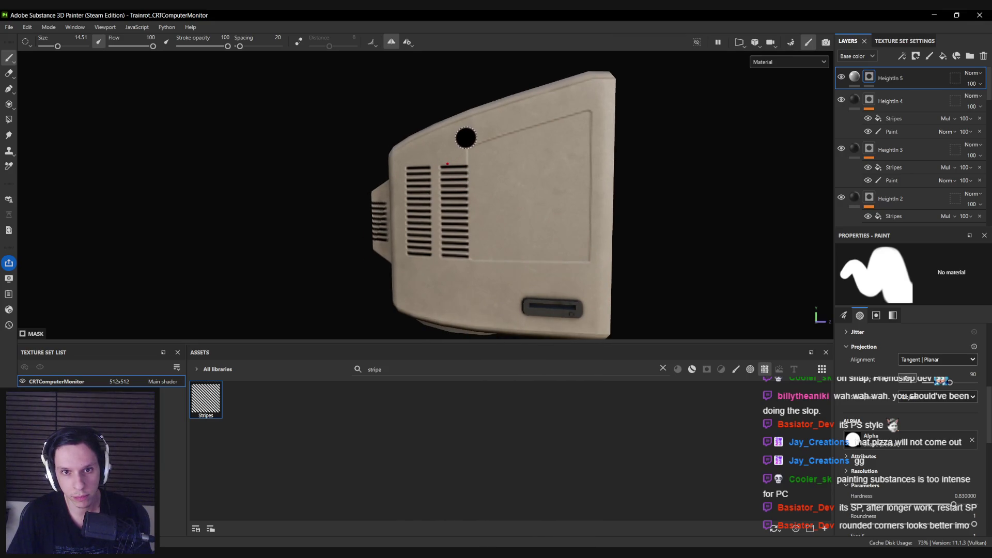
key(shift)
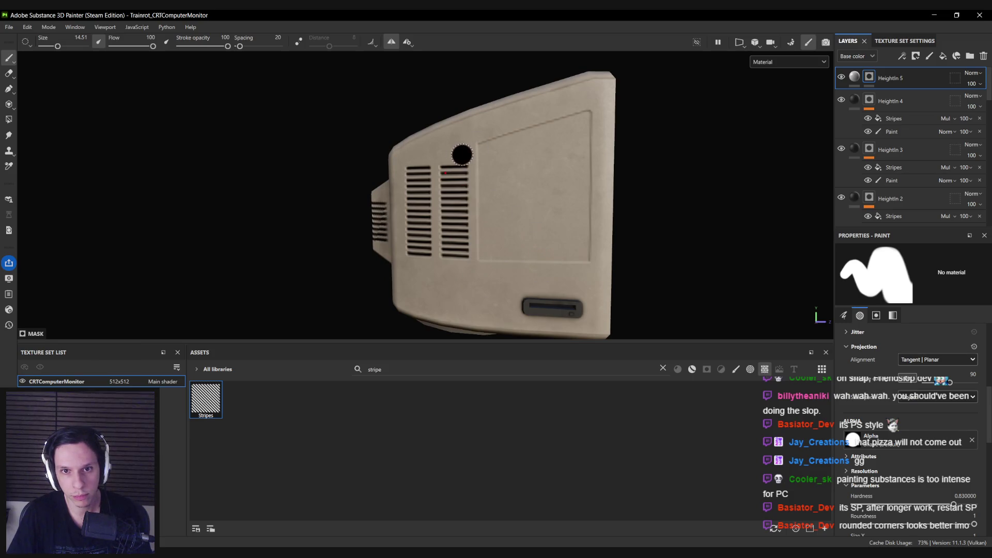
mouse_move(470, 142)
mouse_down()
mouse_move(479, 130)
mouse_move(467, 150)
mouse_up()
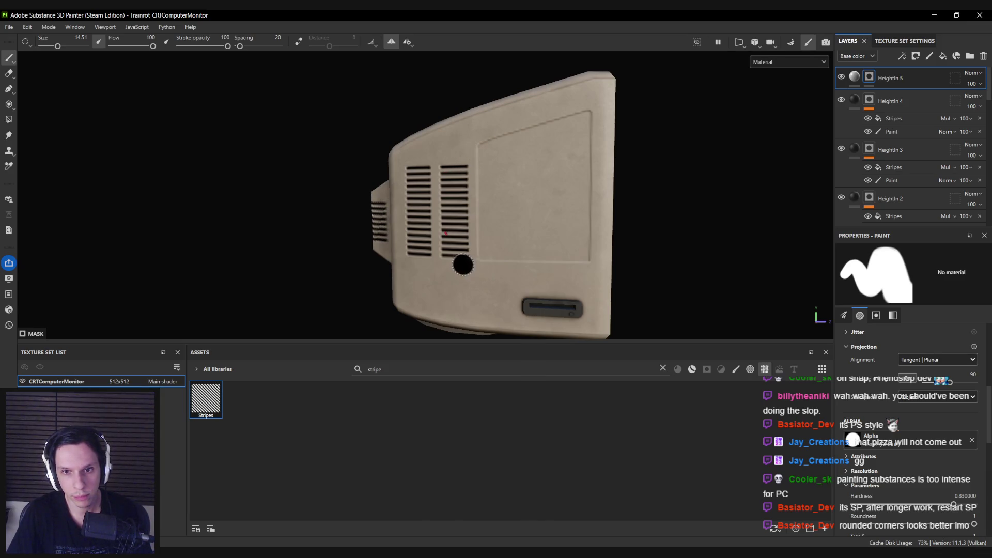
scroll(479, 277, down, 3)
scroll(532, 237, up, 3)
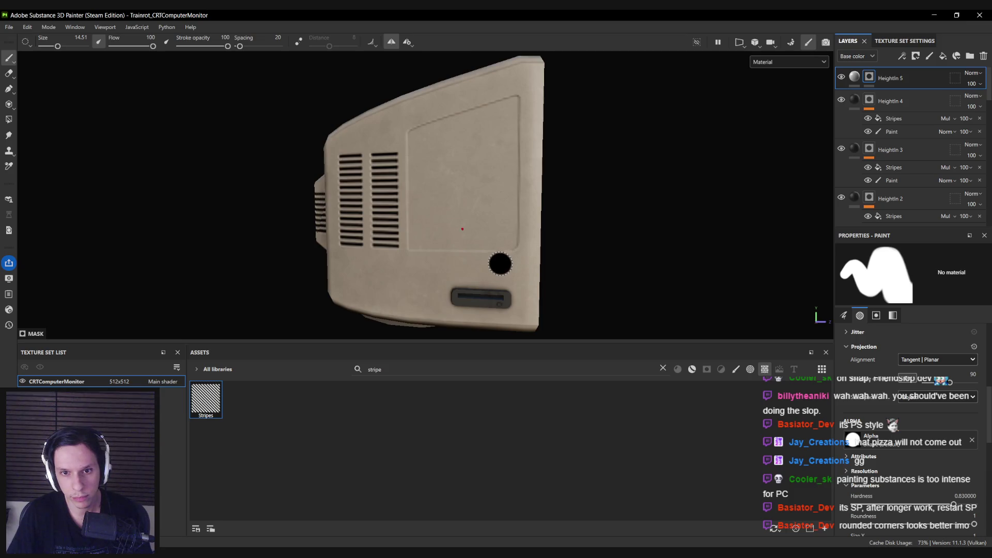
scroll(491, 218, down, 5)
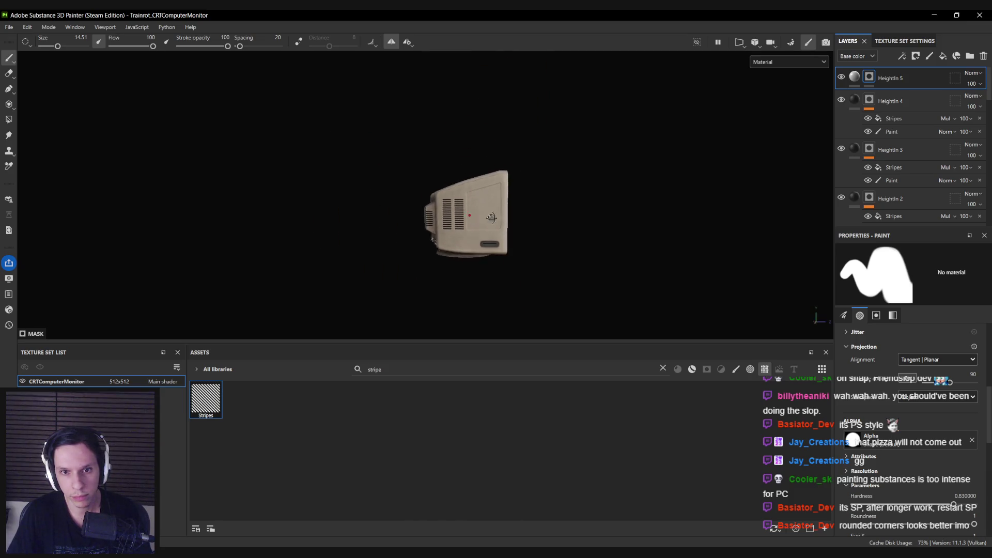
mouse_move(491, 218)
alt+mouse_down()
mouse_move(426, 223)
mouse_move(435, 225)
alt+mouse_up()
scroll(419, 222, up, 2)
key(ctrl+s)
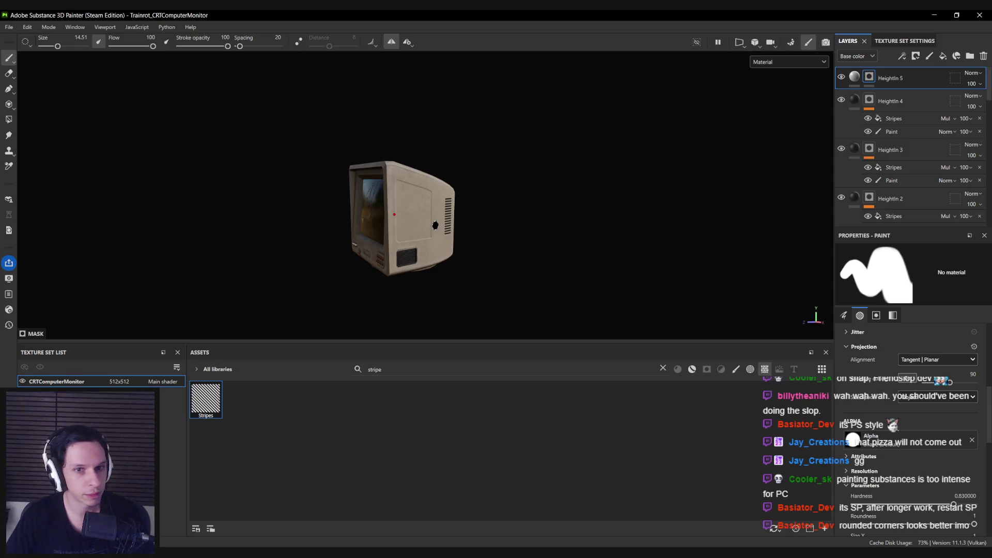
- Orbit and zoom around the monitor to review its vented side, front screen and rear
alt+drag(435, 225, 427, 233)
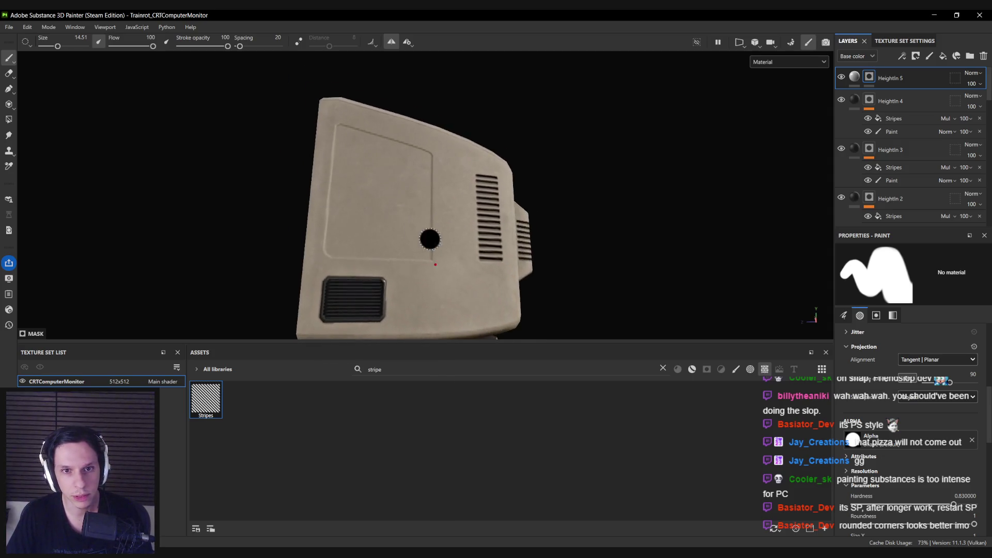
scroll(431, 253, up, 4)
scroll(409, 253, down, 3)
mouse_move(374, 178)
alt+mouse_down()
mouse_move(516, 201)
mouse_move(218, 194)
mouse_move(465, 222)
alt+mouse_up()
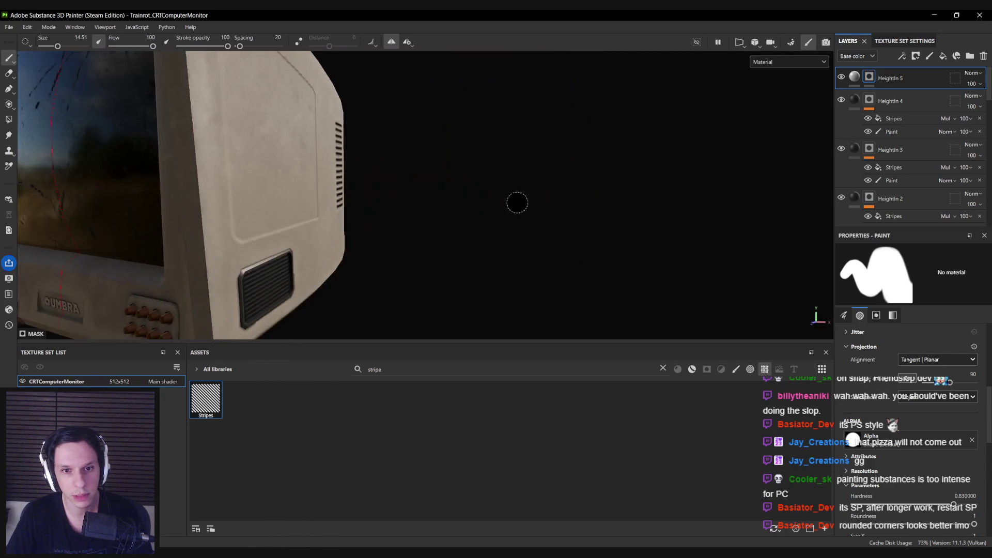
scroll(509, 244, up, 4)
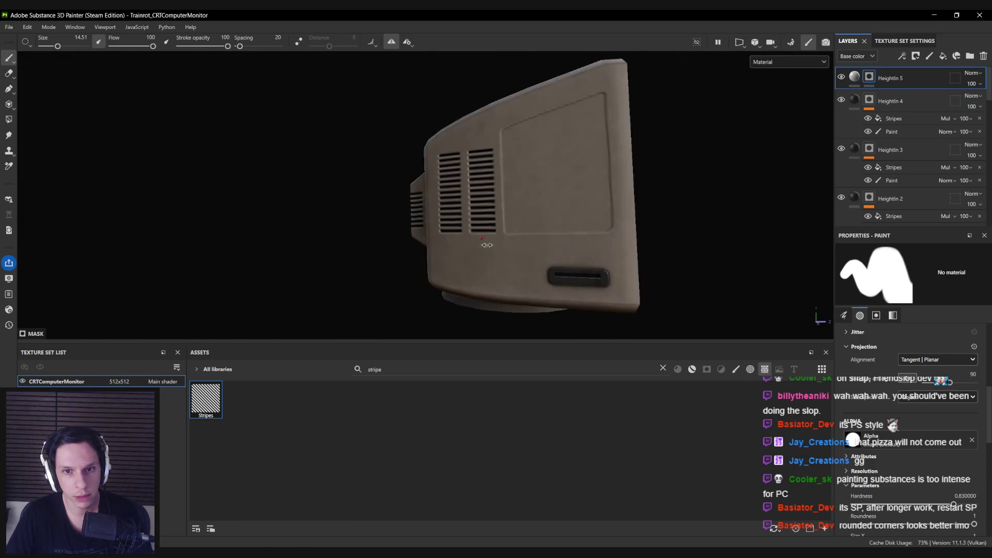
scroll(470, 210, up, 2)
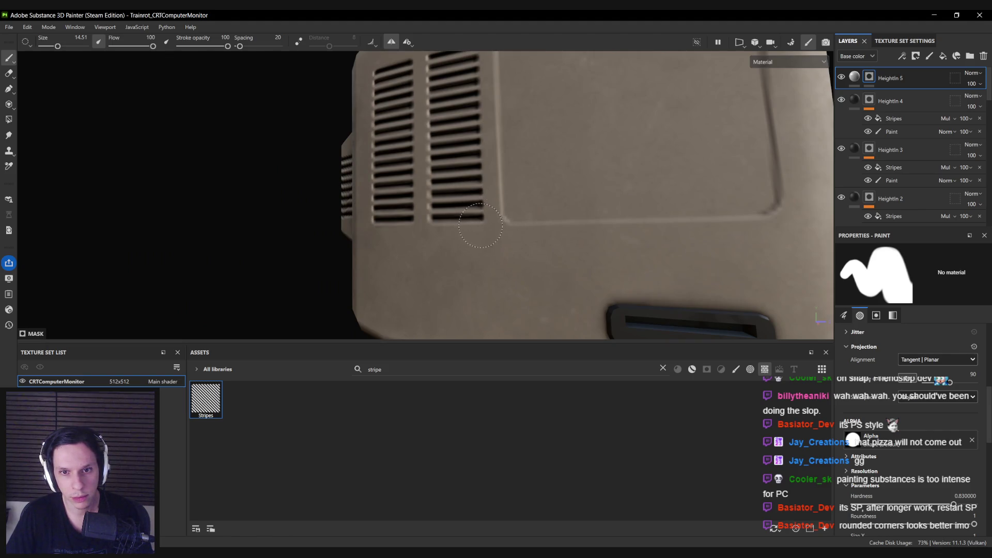
scroll(500, 250, down, 5)
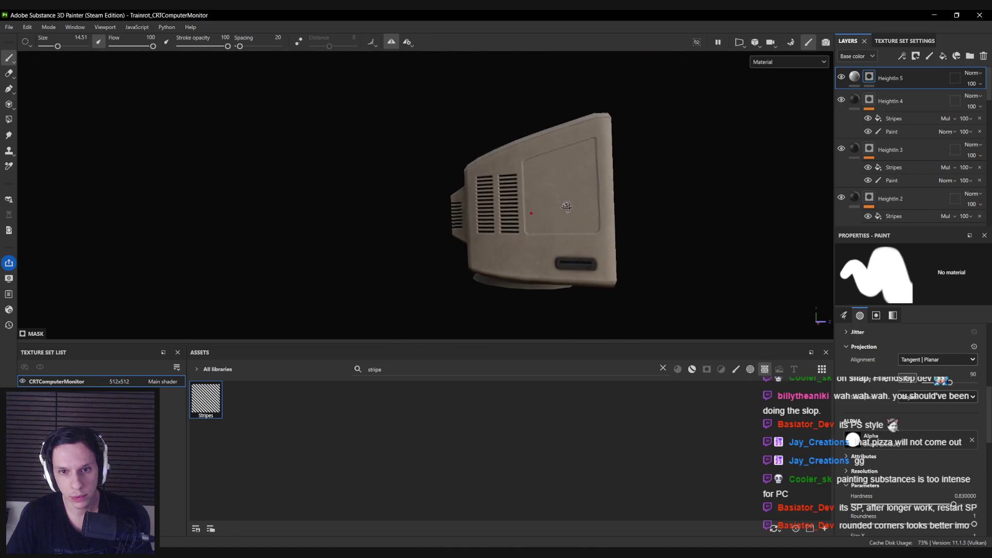
scroll(589, 223, down, 2)
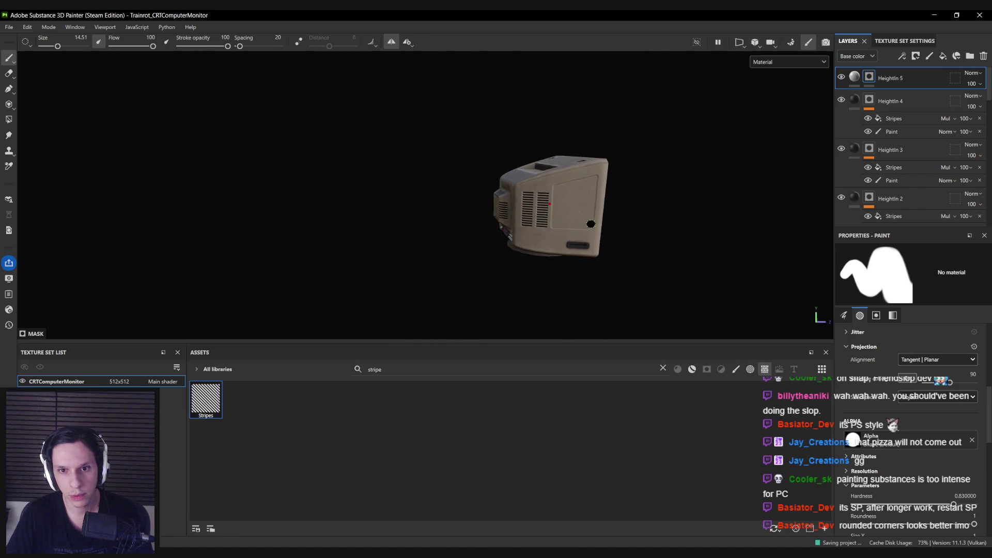
drag(590, 224, 624, 215)
mouse_move(482, 218)
mouse_down()
mouse_move(547, 246)
mouse_move(713, 240)
mouse_move(509, 239)
mouse_up()
scroll(402, 93, up, 2)
- Turn symmetry off, check the side and back views, and bring up Export textures
key(l)
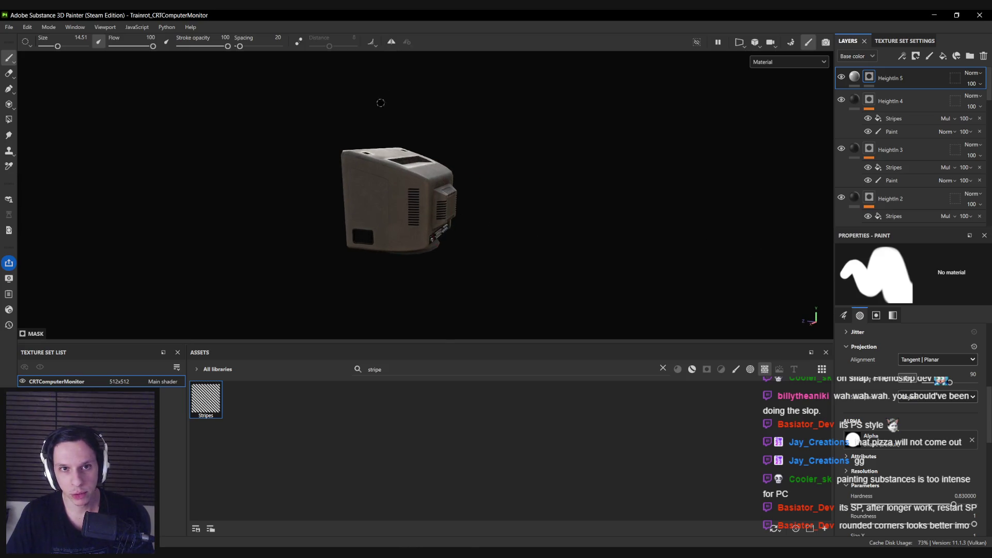
mouse_move(381, 100)
mouse_down()
mouse_move(418, 160)
mouse_move(435, 218)
mouse_move(491, 192)
mouse_move(602, 163)
mouse_move(413, 279)
mouse_move(473, 288)
mouse_move(505, 257)
mouse_move(289, 270)
mouse_move(550, 236)
mouse_move(522, 223)
mouse_up()
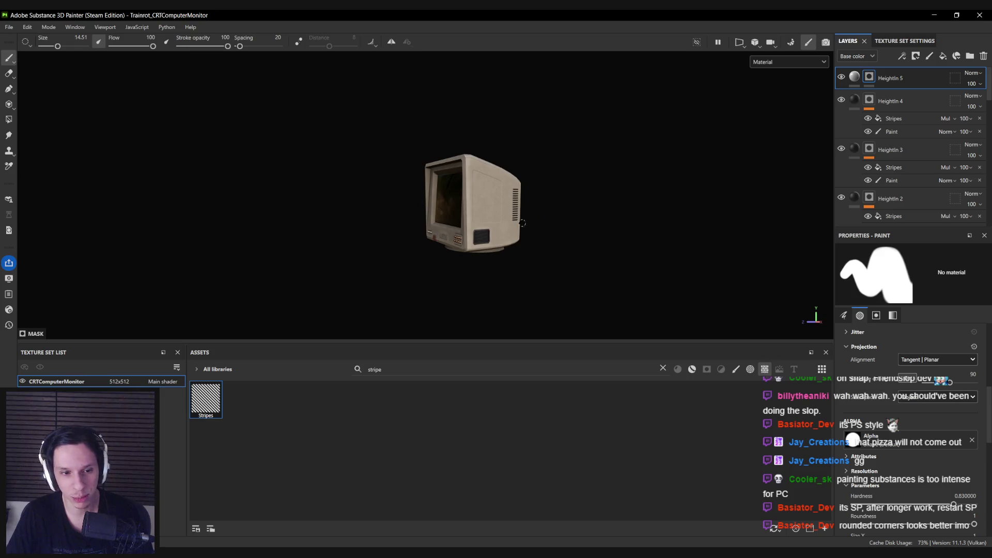
mouse_move(429, 245)
mouse_down()
mouse_move(242, 277)
mouse_move(181, 273)
mouse_move(299, 237)
mouse_up()
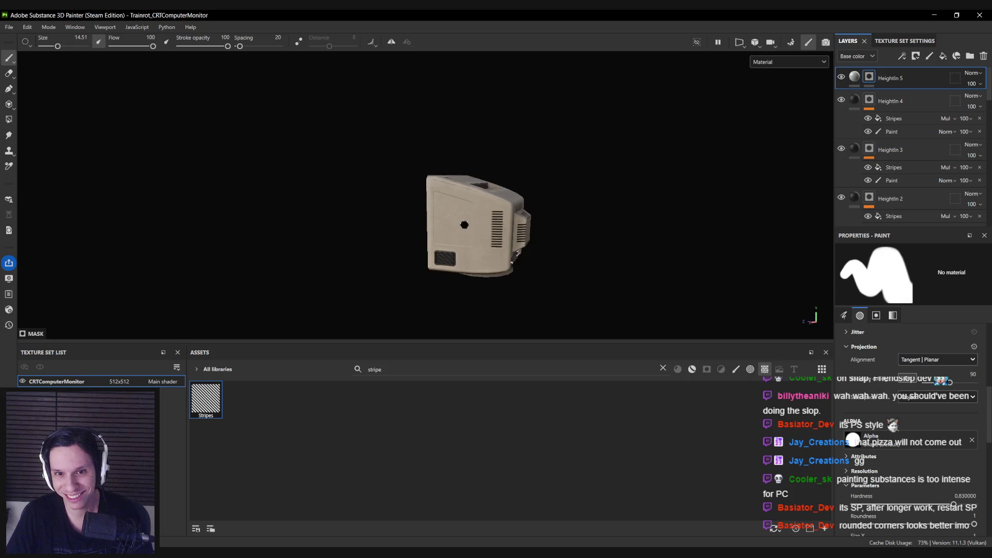
drag(517, 254, 507, 237)
mouse_move(656, 261)
mouse_down()
mouse_move(387, 215)
mouse_move(193, 252)
mouse_move(199, 228)
mouse_move(363, 206)
mouse_move(184, 202)
mouse_up()
mouse_move(481, 237)
mouse_down()
mouse_move(377, 274)
mouse_move(437, 253)
mouse_move(478, 266)
mouse_move(455, 235)
mouse_move(297, 197)
mouse_move(808, 254)
mouse_move(594, 243)
mouse_move(790, 248)
mouse_move(713, 243)
mouse_move(567, 199)
mouse_move(477, 231)
mouse_move(435, 231)
mouse_up()
scroll(455, 236, down, 5)
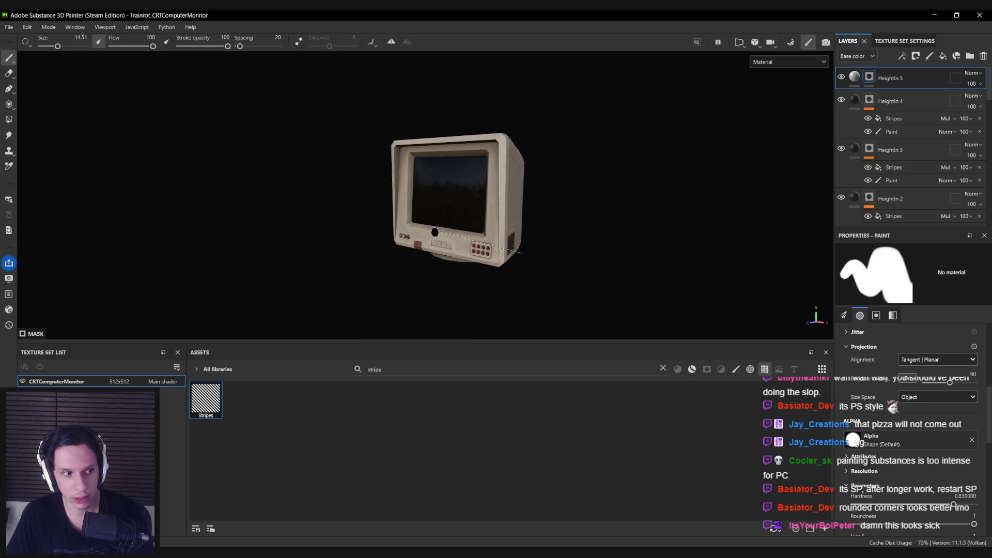
key(ctrl+shift+e)
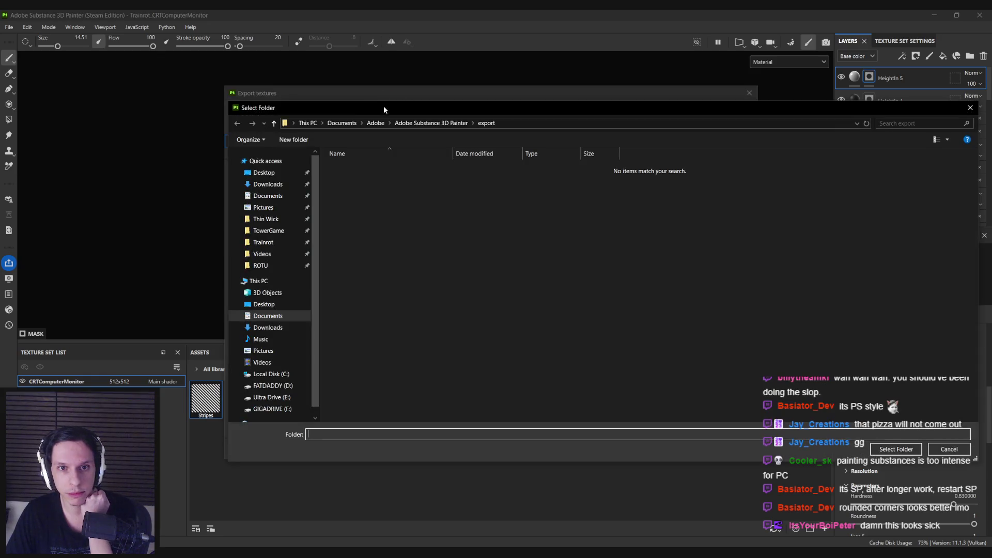
- Set output to Trainrot/Models/CRTComputerMonitor with Unreal Engine (custom), then close without exporting
click(265, 243)
double_click(348, 199)
double_click(361, 168)
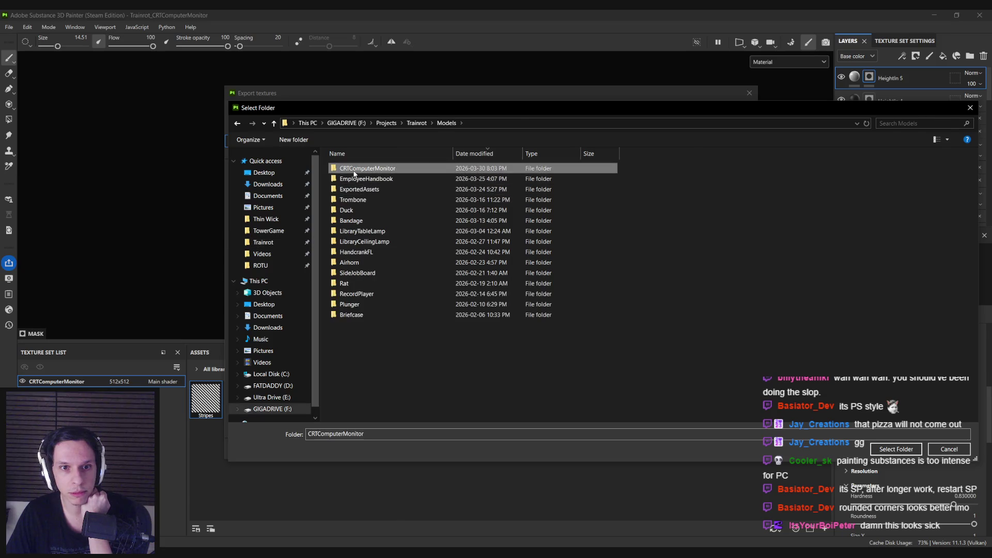
click(896, 449)
click(478, 173)
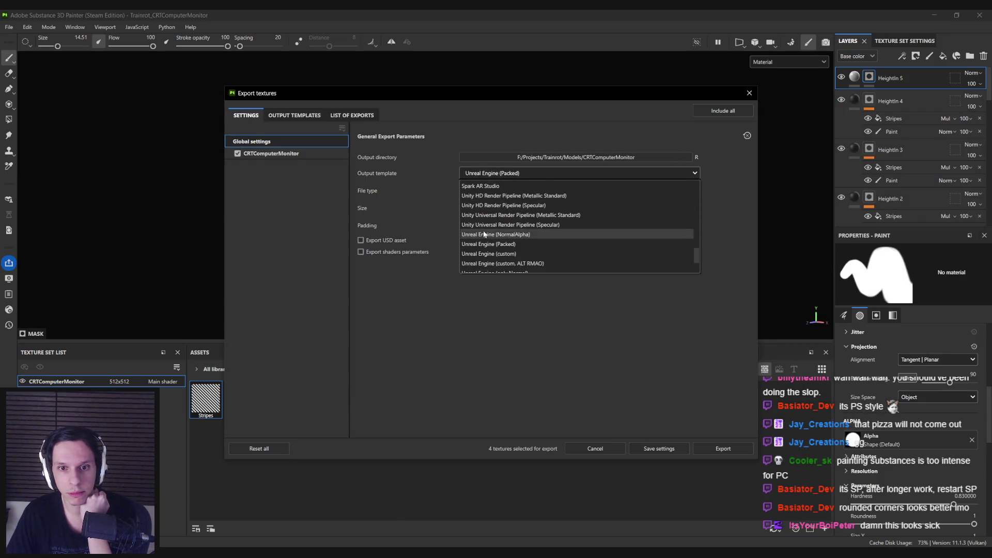
click(486, 253)
click(295, 114)
click(352, 115)
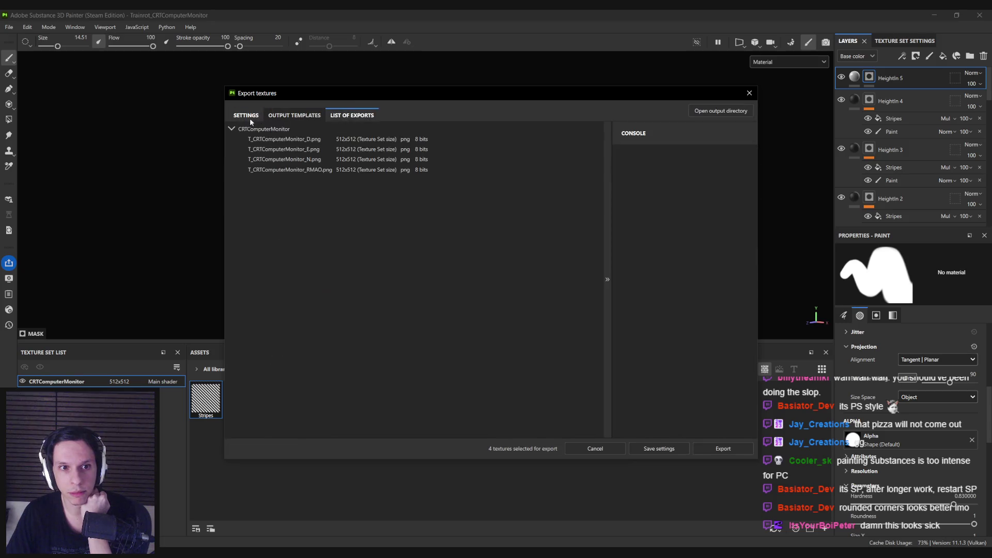
click(242, 116)
click(589, 449)
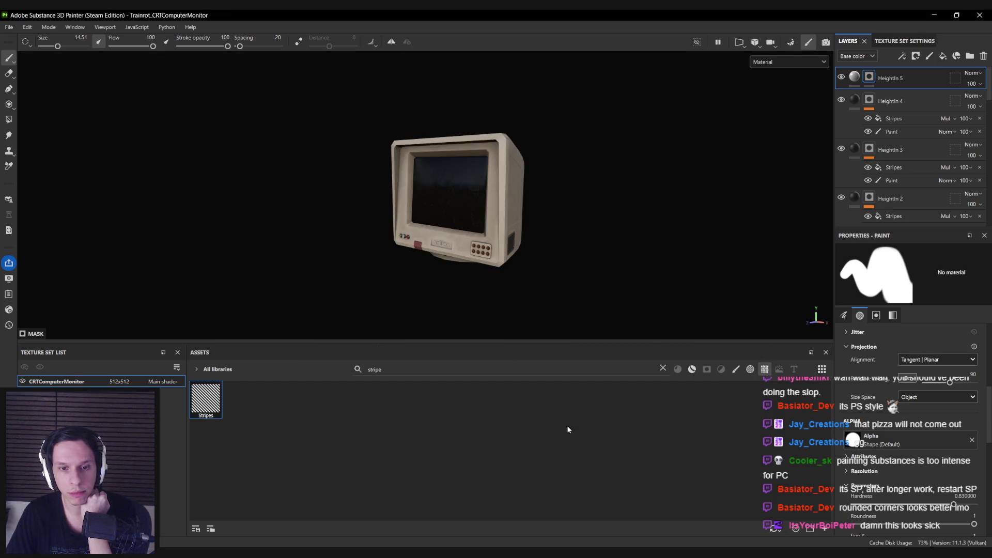
- Reopen the export settings and set the output directory to Trainrot/Models/CRTComputerMonitor
drag(382, 201, 396, 202)
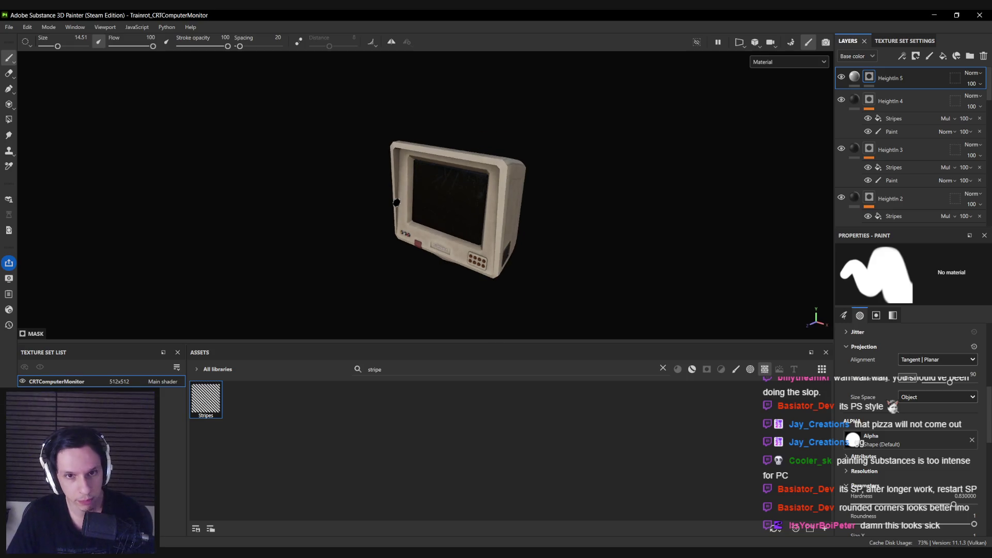
key(ctrl+shift+e)
click(504, 156)
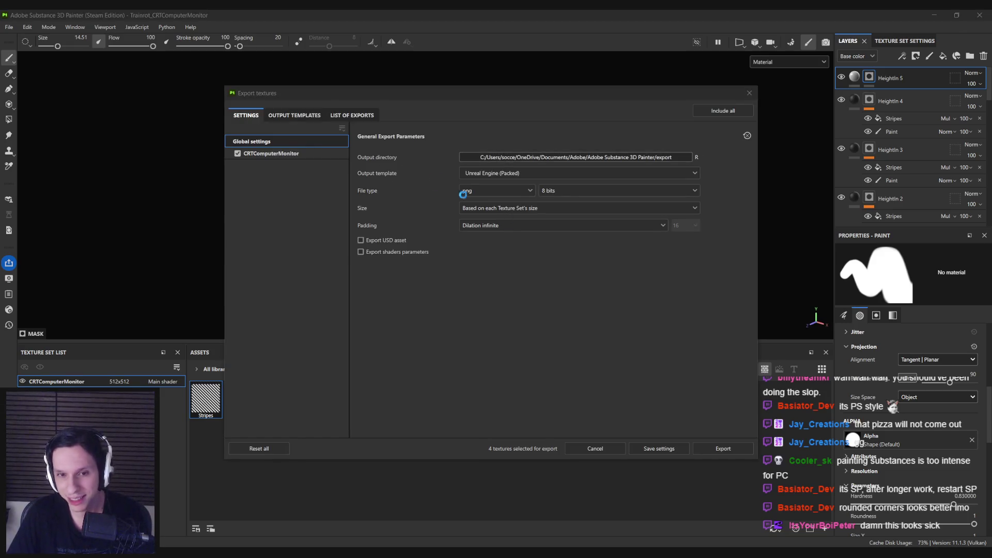
click(264, 242)
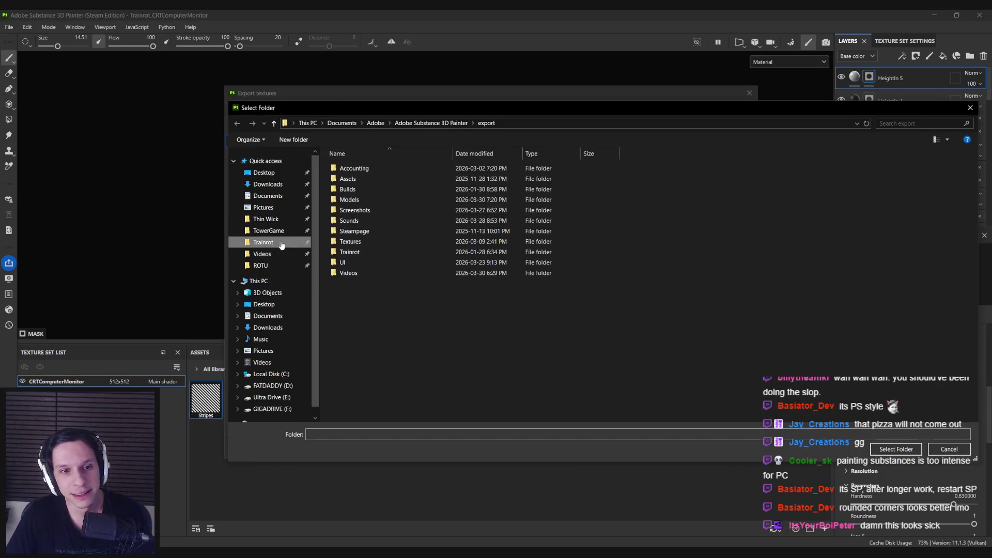
double_click(349, 199)
double_click(352, 174)
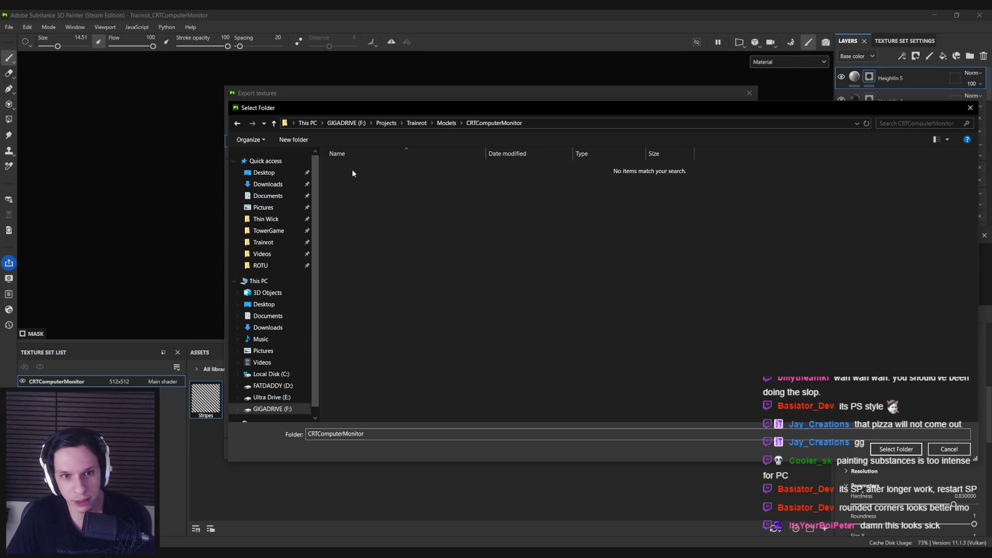
click(896, 449)
- Choose the Unreal Engine (custom) template, preview the textures, and export them
click(522, 174)
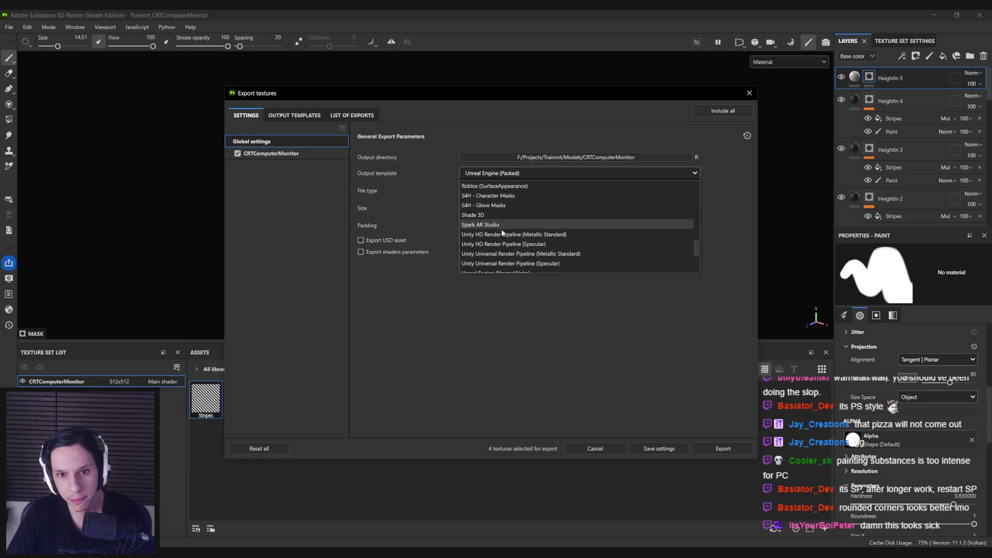
click(508, 263)
click(351, 114)
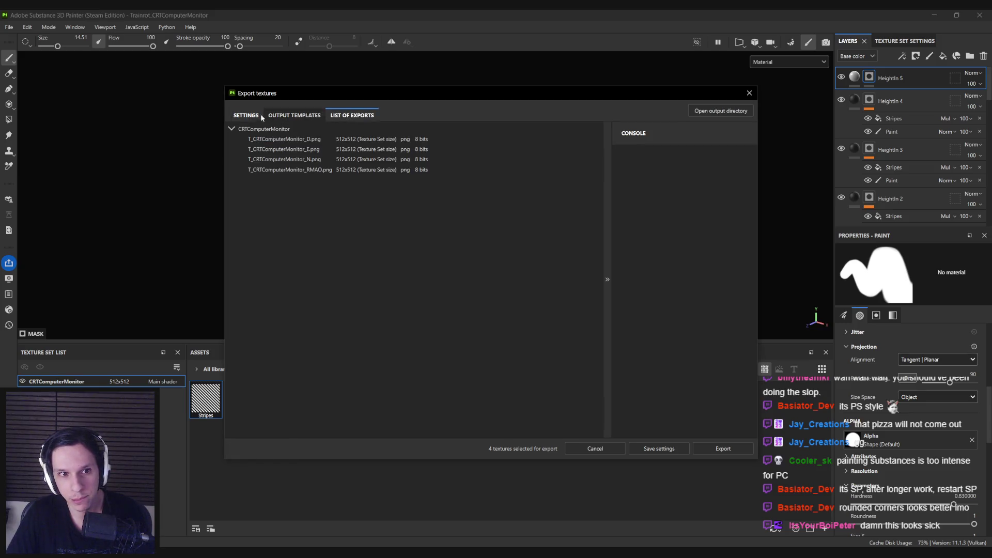
click(248, 114)
click(734, 450)
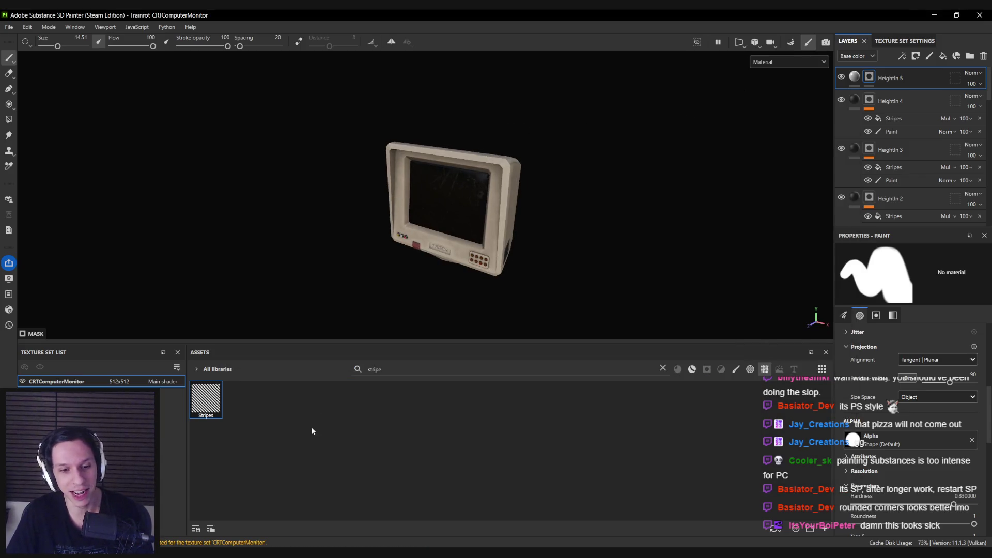
key(alt+Tab)
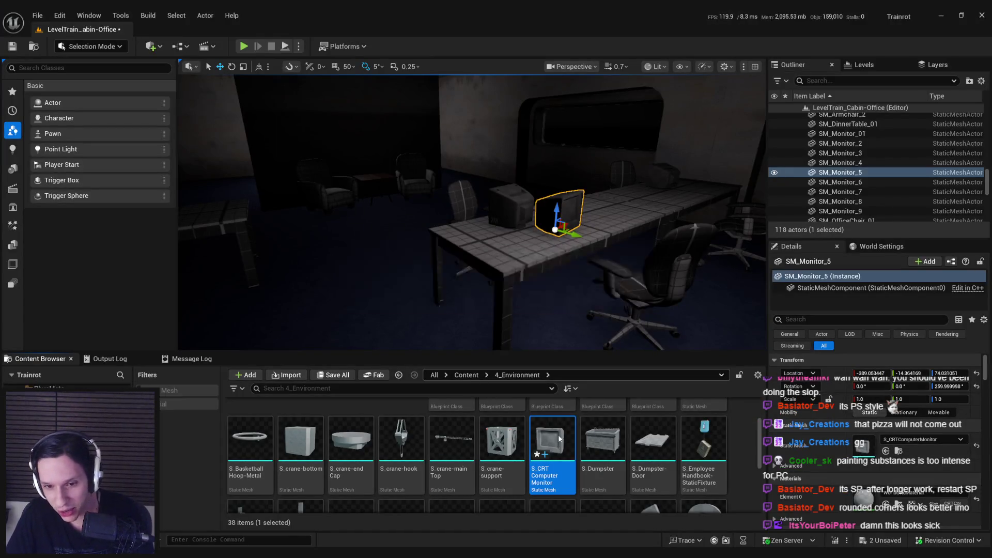
- Save all changes and open the Content/3_MaterialLibrary/Textures folder
right_click(556, 427)
click(568, 131)
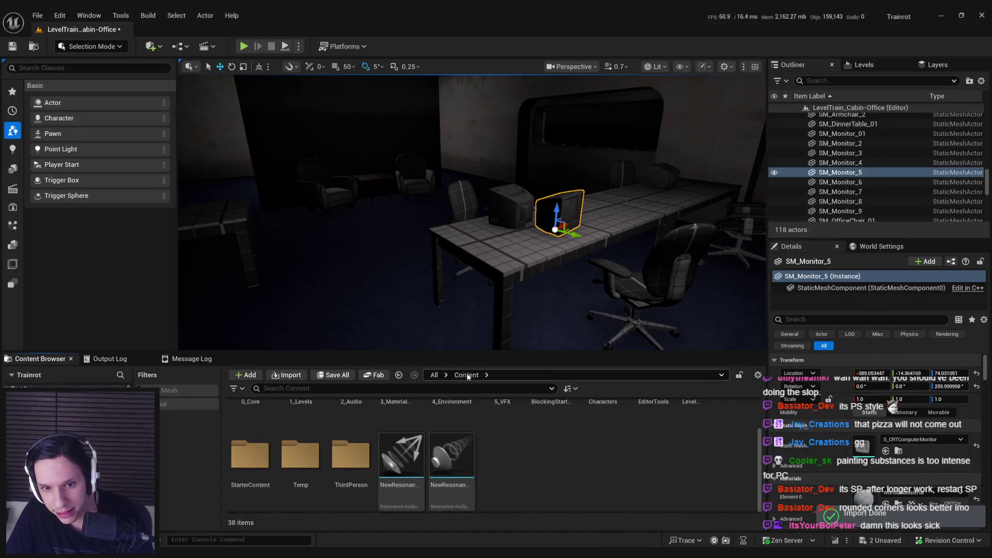
scroll(449, 453, up, 1)
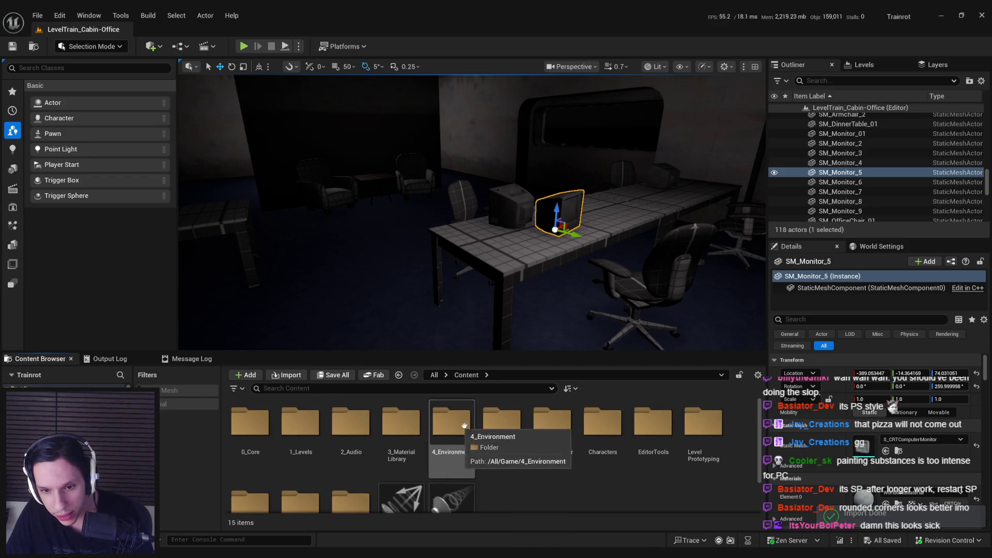
double_click(401, 429)
click(285, 425)
double_click(286, 425)
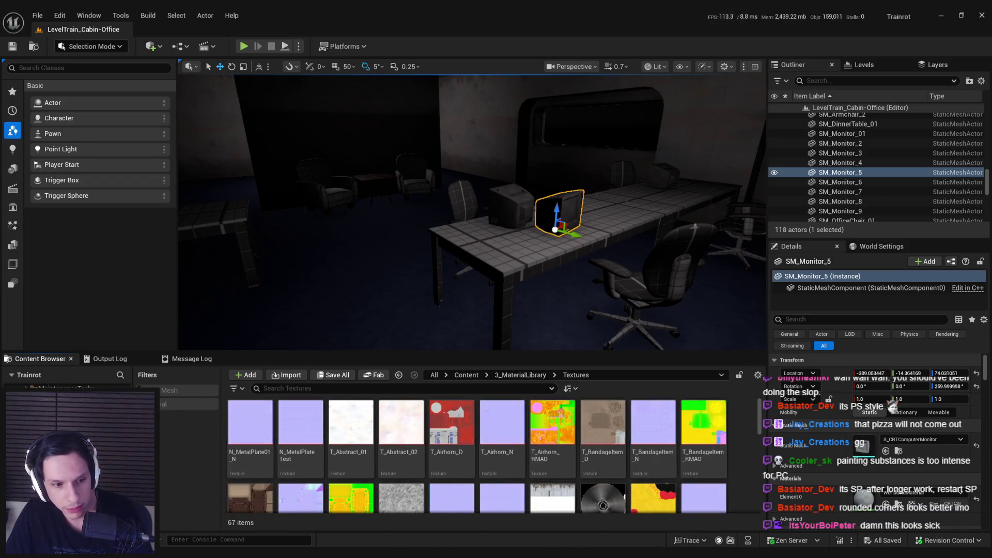
- Drag in the D, N and RMAO texture PNGs and inspect the imported RMAO texture
key(alt+Tab)
click(402, 206)
shift+click(406, 226)
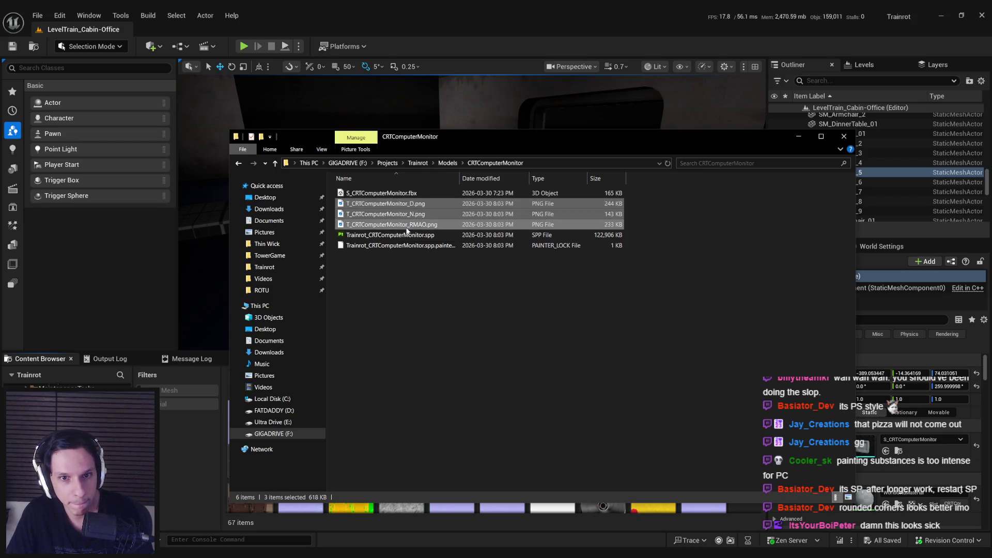
mouse_move(383, 225)
mouse_down()
mouse_move(458, 536)
mouse_move(444, 506)
mouse_up()
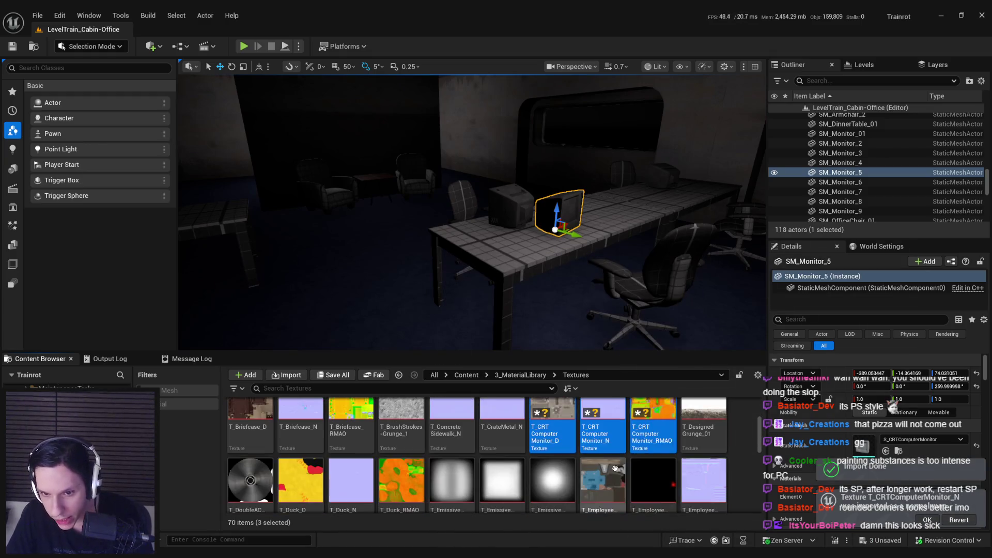
double_click(653, 429)
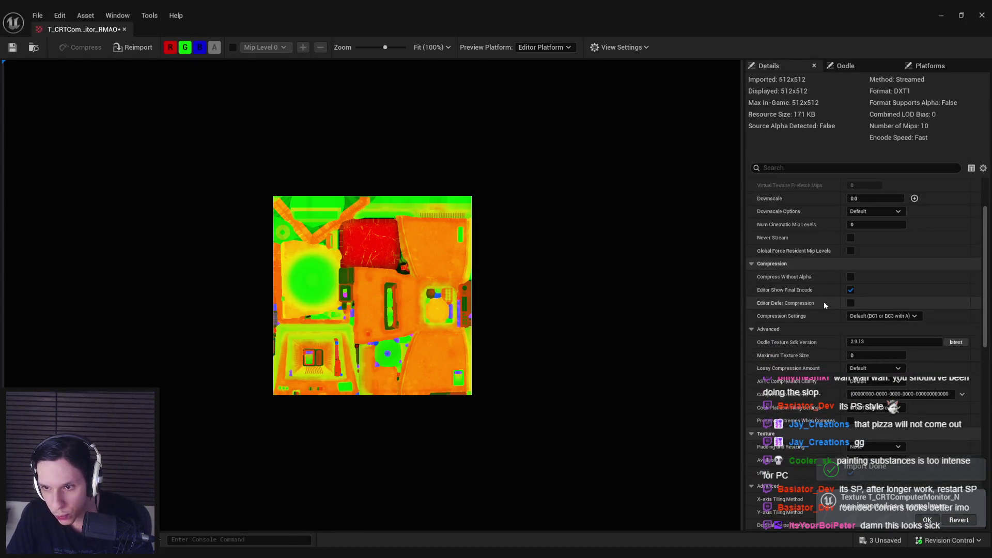
scroll(823, 302, down, 3)
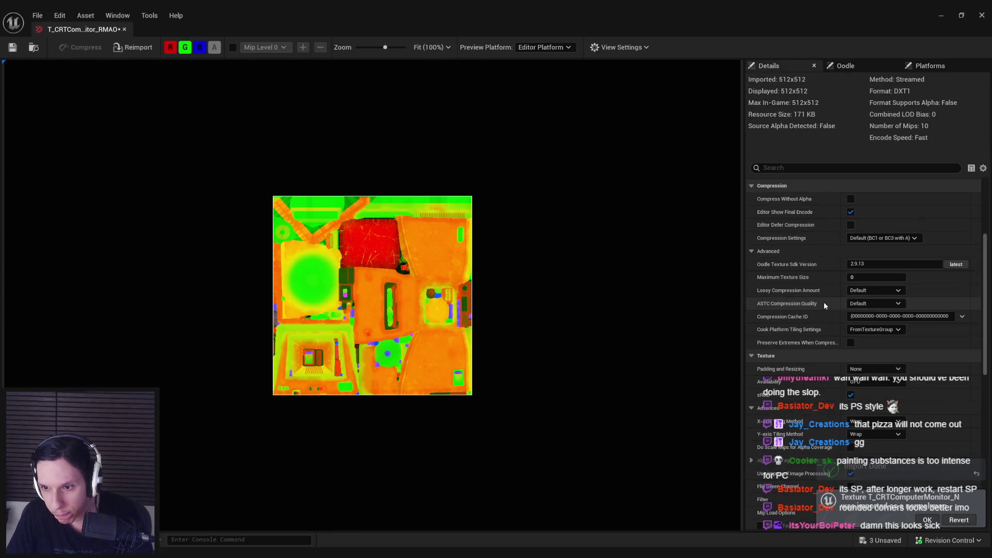
click(124, 29)
click(520, 374)
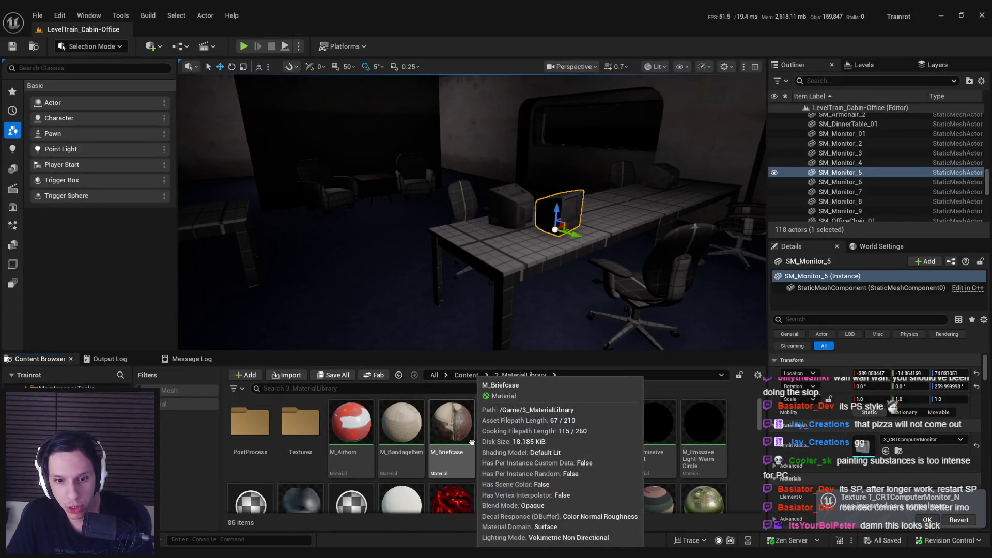
- Duplicate M_Briefcase as M_CRTComputerMonitor and open its material graph
right_click(469, 440)
click(522, 205)
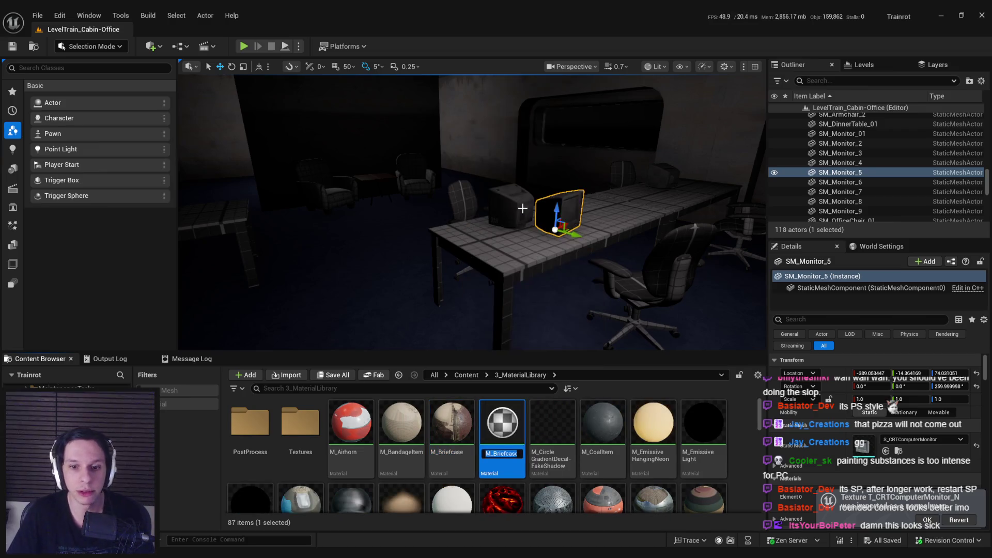
key(BackSpace)
key(BackSpace)
key(BackSpace)
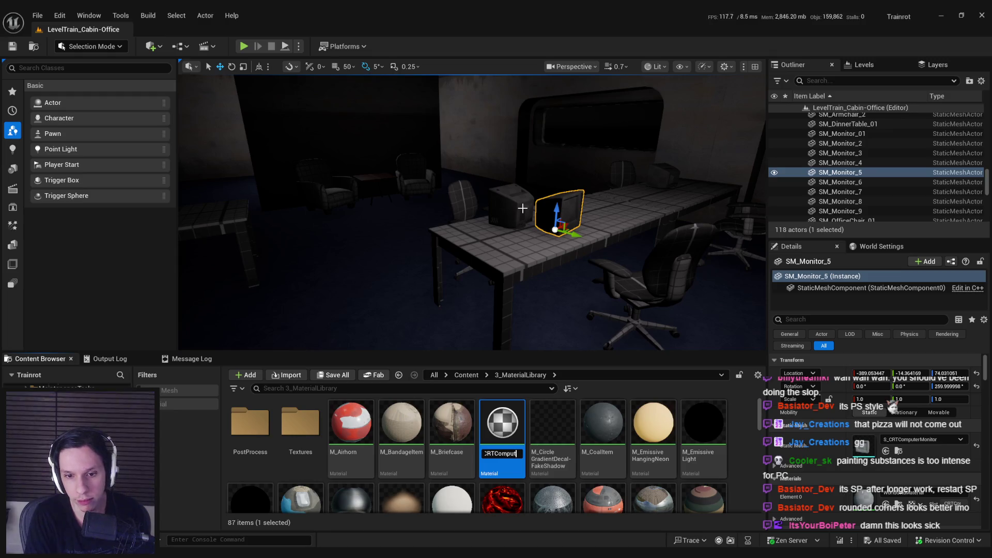
key(Return)
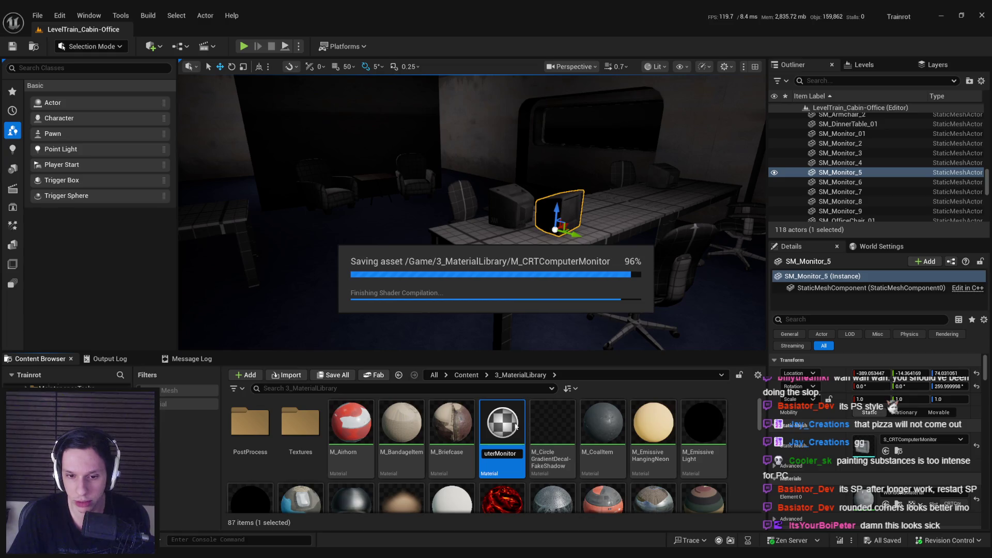
click(552, 423)
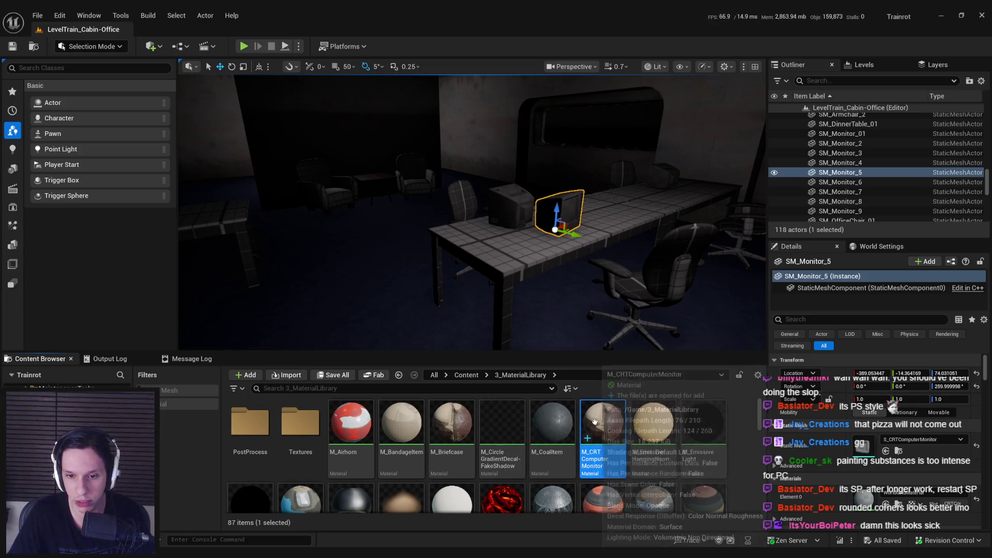
double_click(552, 422)
- Delete the leftover constant and Lerp nodes and set the top sample to T_CRTComputerMonitor_D
scroll(468, 194, down, 4)
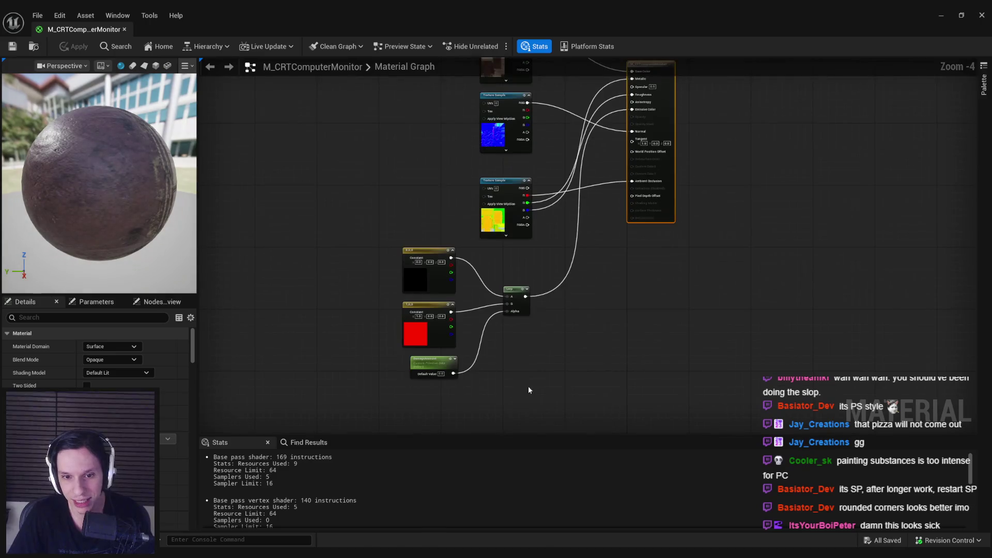
drag(527, 386, 400, 250)
key(Delete)
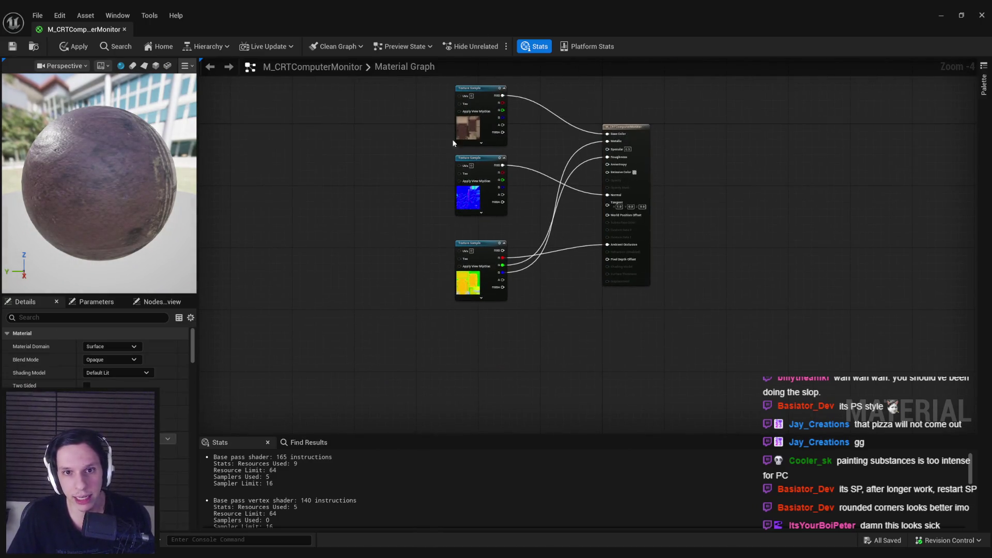
click(464, 138)
click(171, 464)
text(crt)
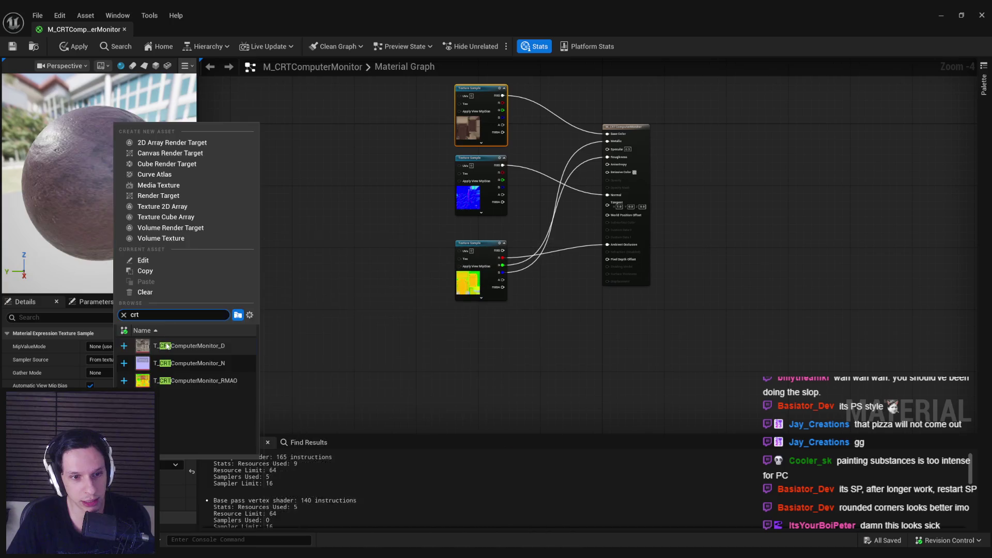
click(167, 346)
click(468, 196)
- Set the middle and bottom samples to T_CRTComputerMonitor_N and _RMAO, then apply and save
click(163, 467)
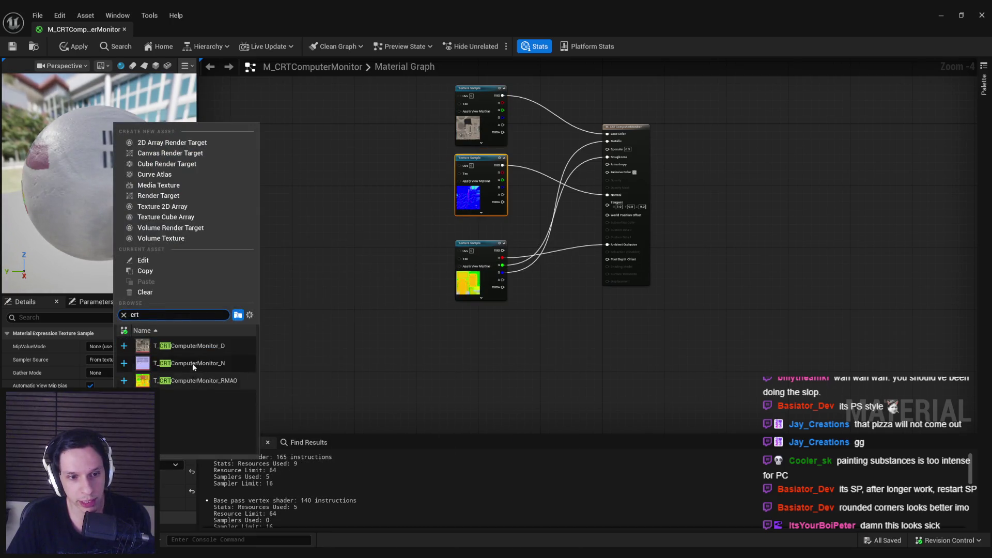
click(192, 364)
click(468, 281)
click(163, 467)
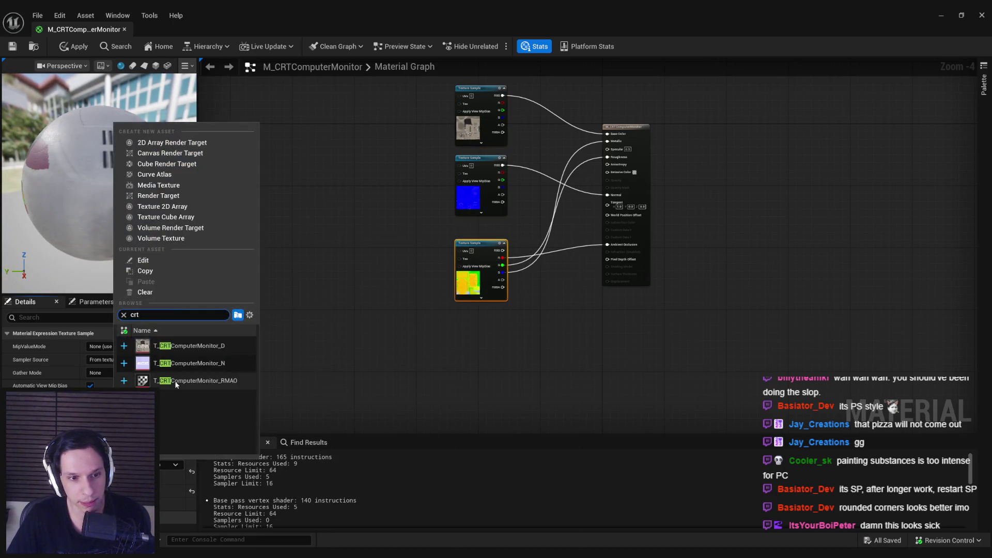
click(176, 381)
click(79, 46)
click(13, 46)
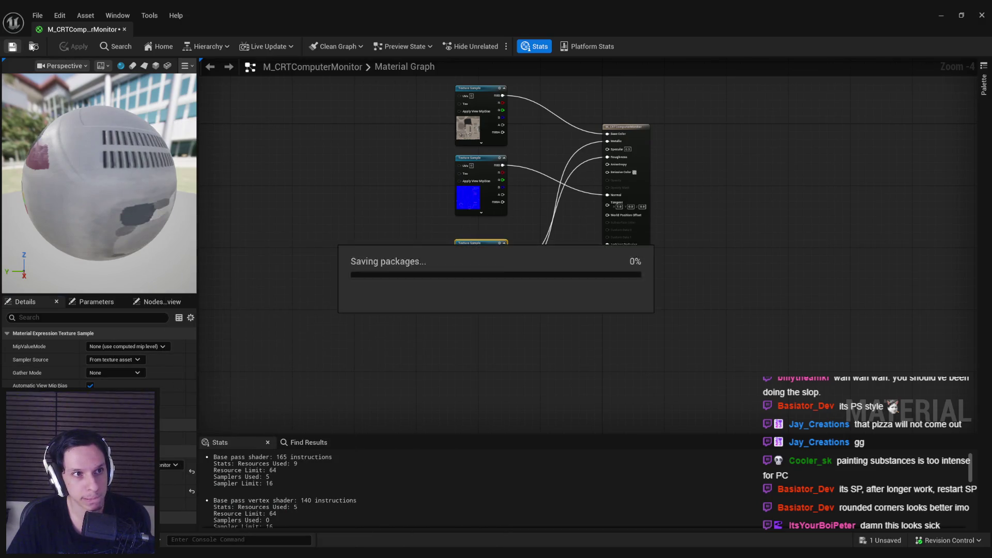
- Open S_CRTComputerMonitor and set its material slot to M_CRTComputerMonitor
click(125, 29)
click(466, 375)
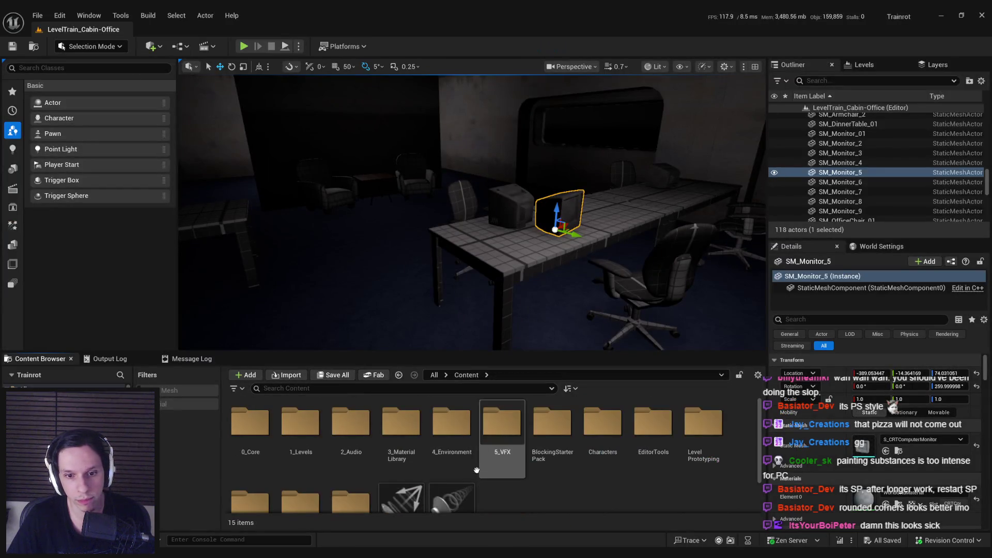
double_click(858, 445)
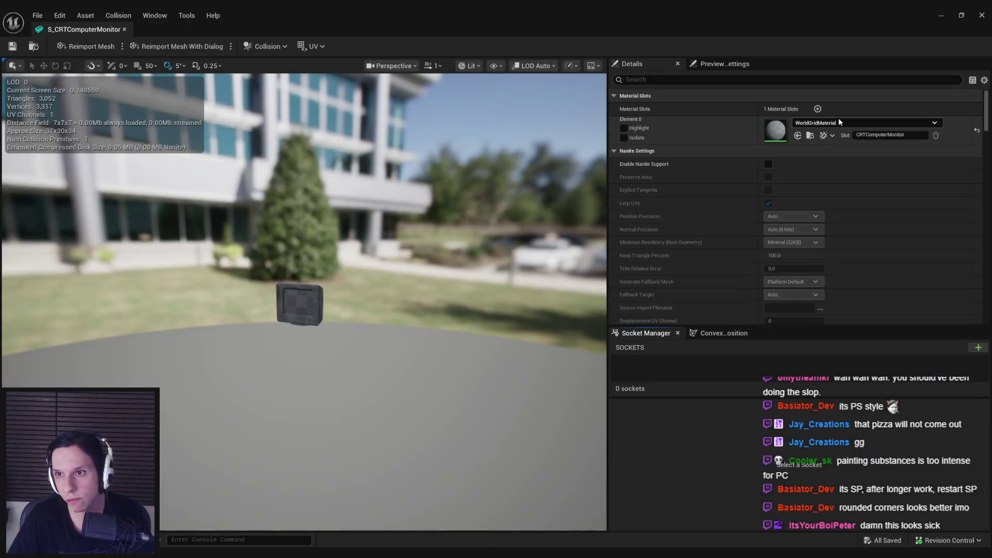
click(837, 123)
text(crt)
click(851, 224)
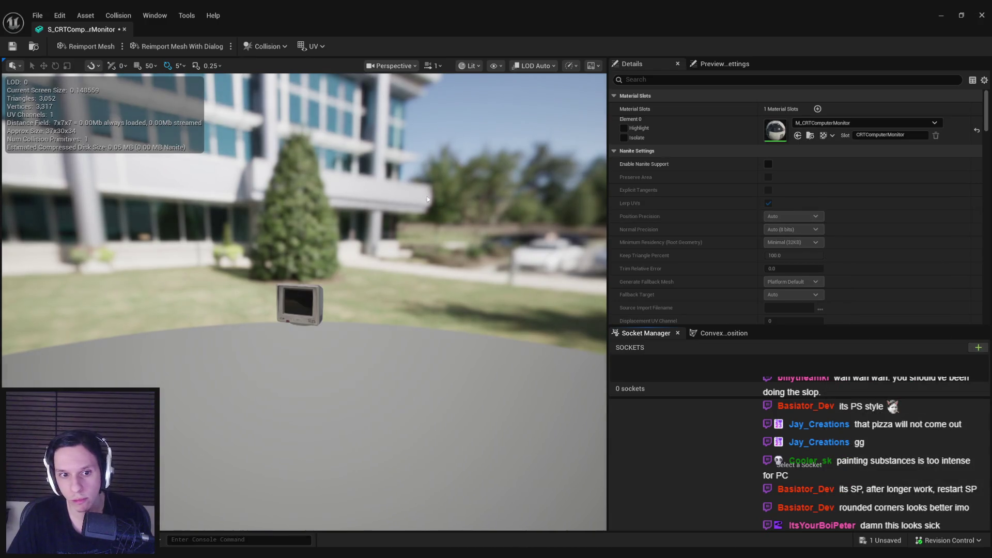
- Close the mesh editor and inspect the beige CRT monitors on the desks up close in fullscreen
click(124, 29)
key(F11)
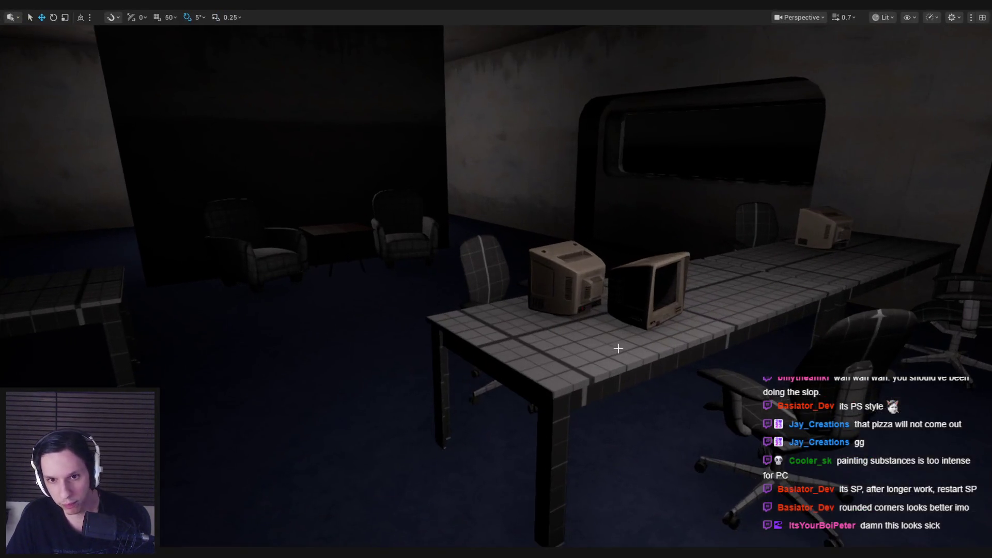
scroll(618, 349, up, 5)
scroll(627, 345, down, 5)
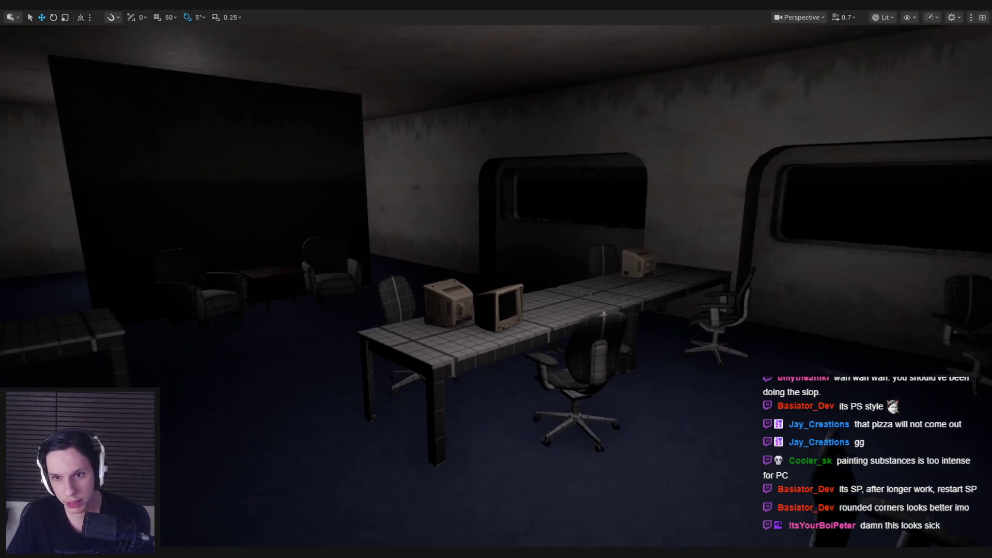
key(f)
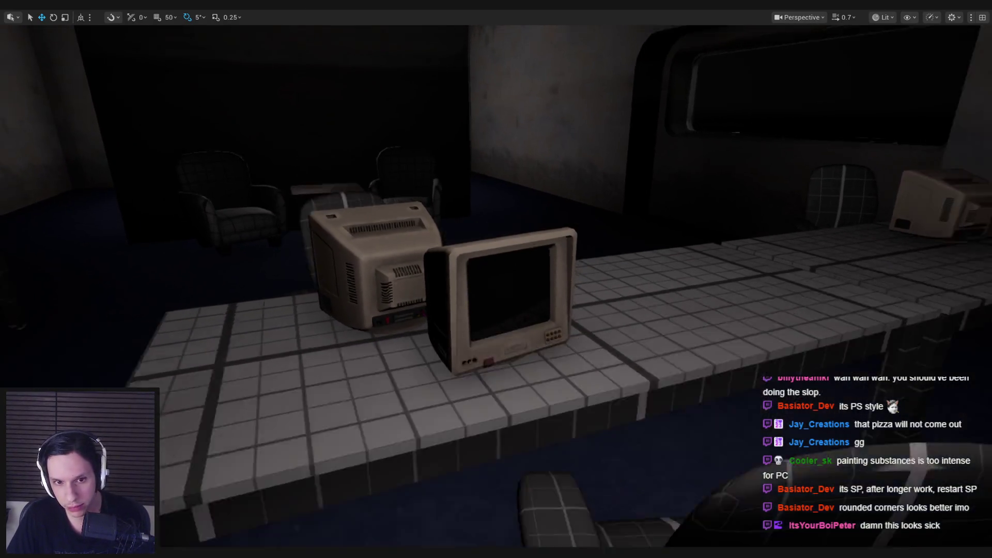
scroll(496, 279, down, 3)
scroll(496, 279, down, 5)
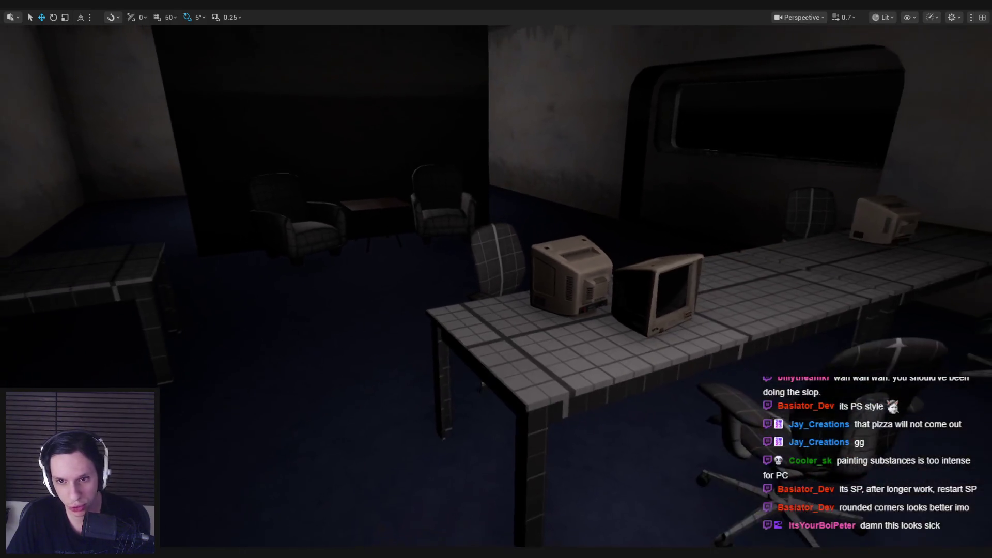
scroll(496, 279, down, 5)
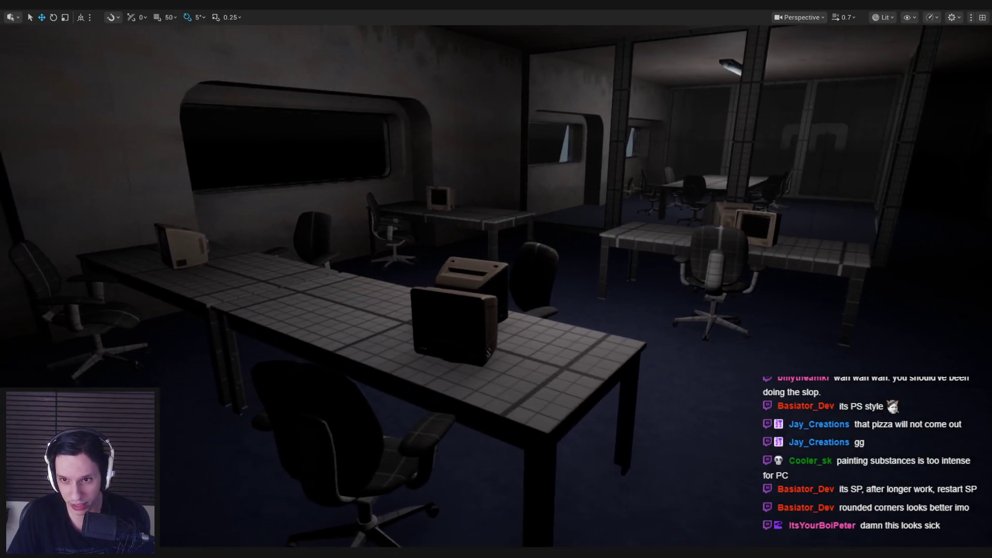
- Exit fullscreen and load GameWorldLevel from the recent levels list
key(F11)
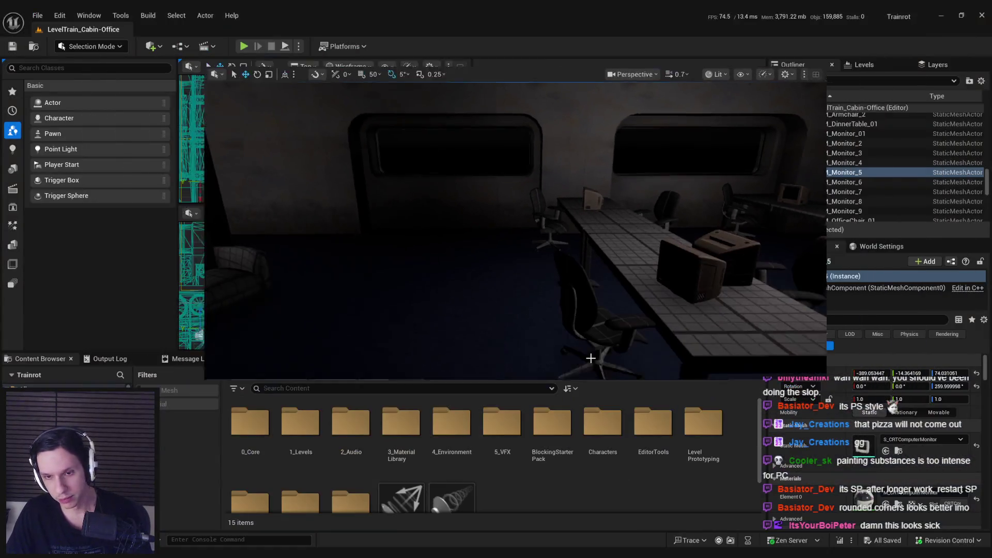
click(37, 15)
mouse_move(72, 88)
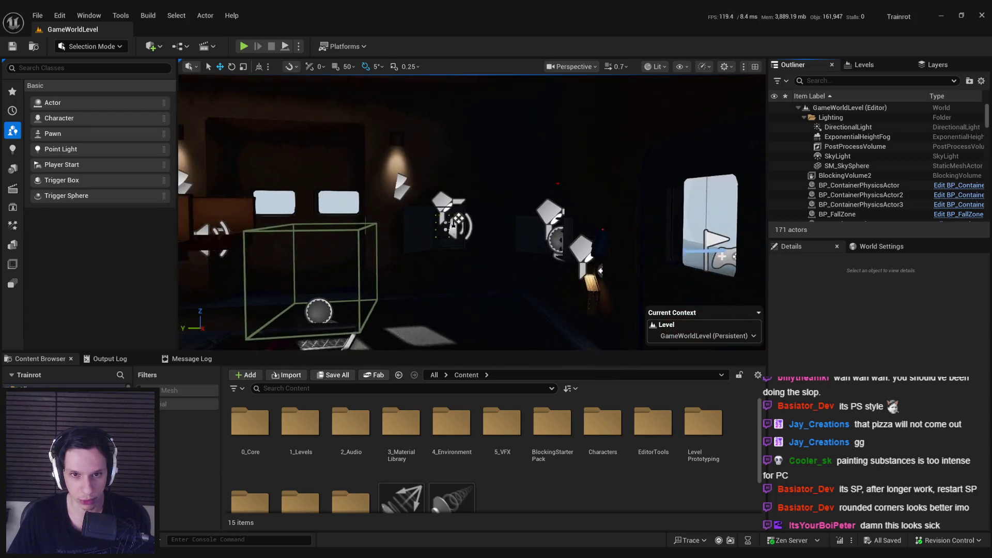
- Start playing and walk through the cabin doors, past the glass partition, to the two-monitor desk
key(alt+p)
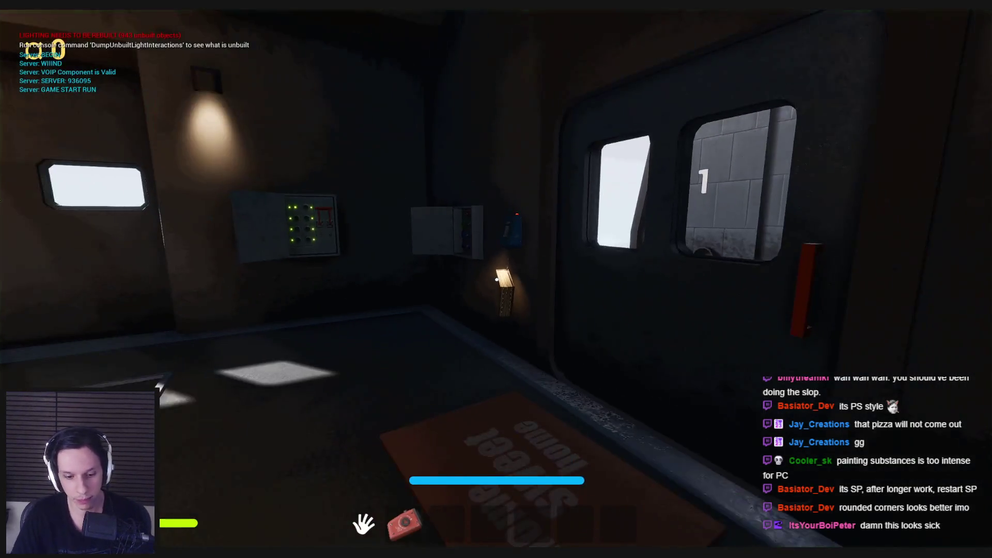
key(w)
click(496, 288)
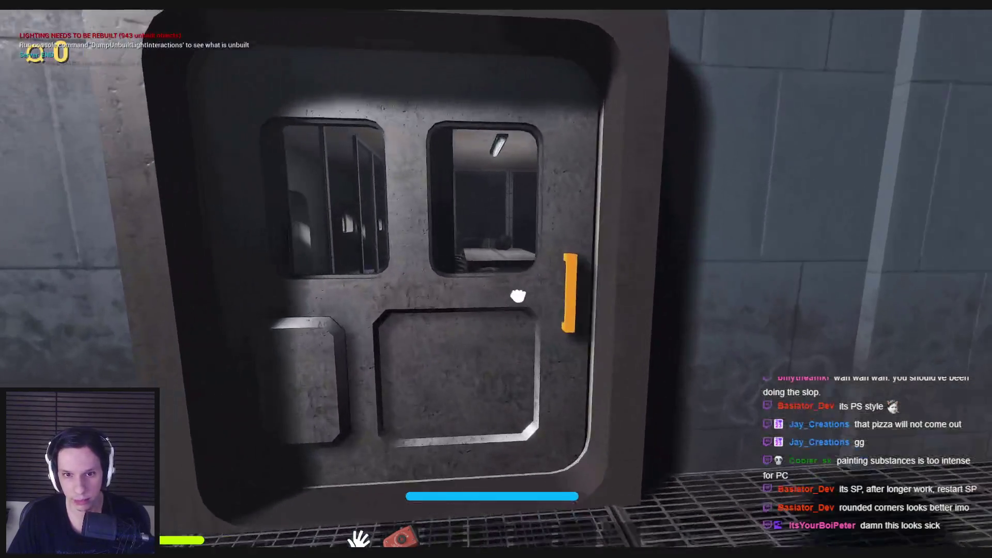
click(518, 295)
key(w)
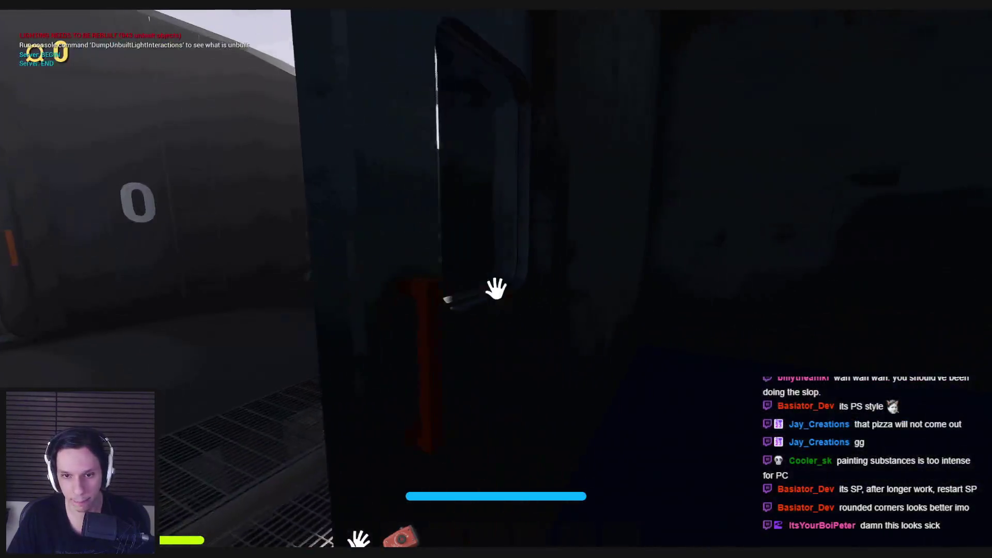
key(w)
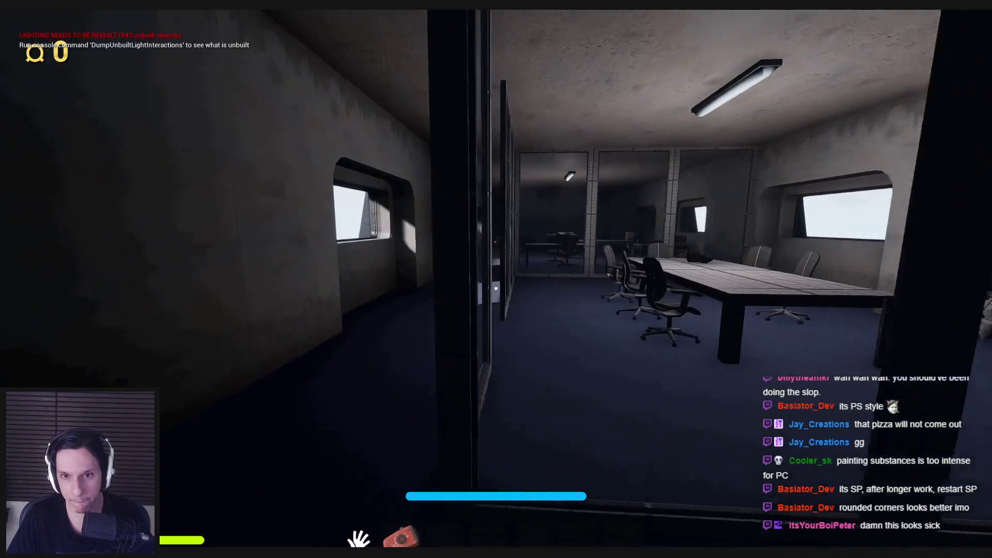
key(w)
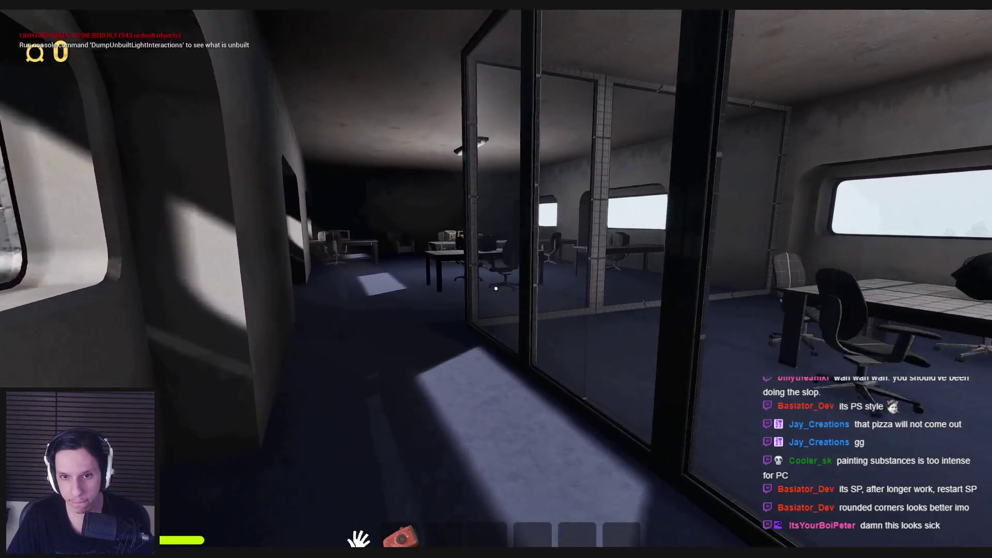
key(w)
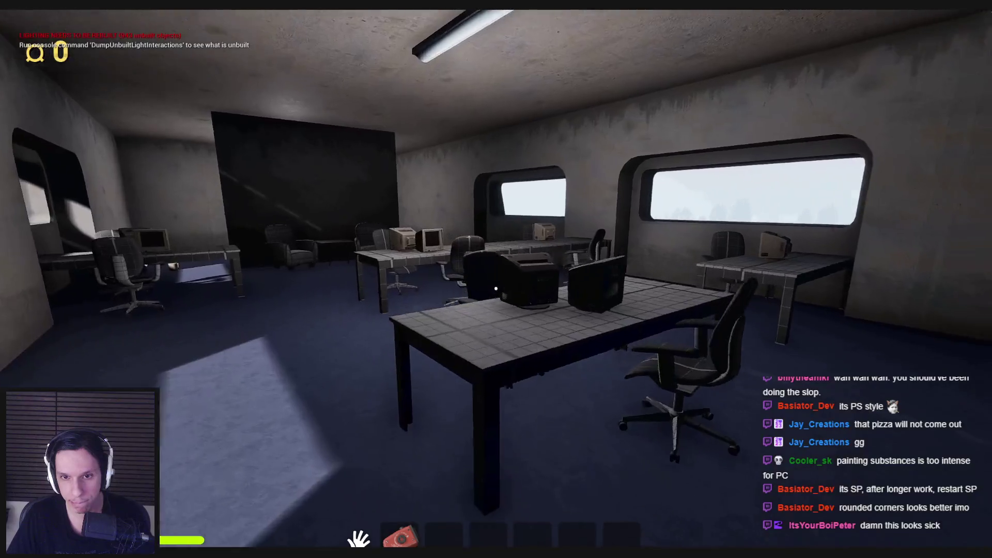
- View the beige CRT monitor up close and from across the office, then stop playing
key(d)
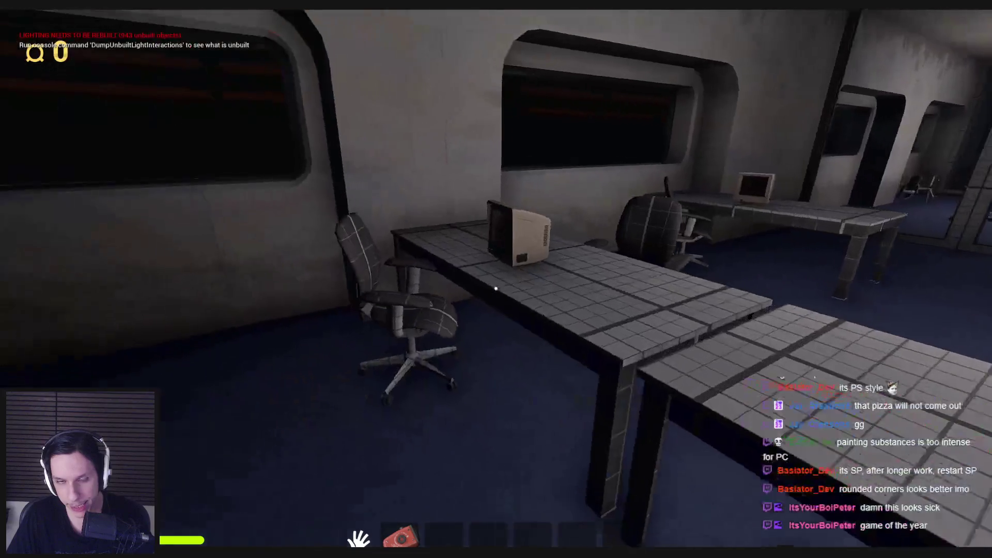
key(w)
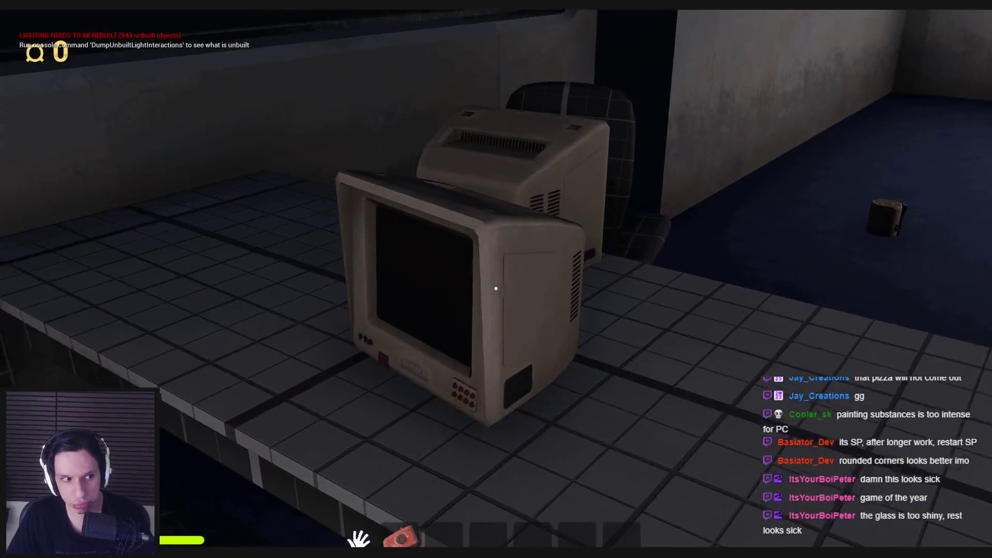
mouse_move(496, 288)
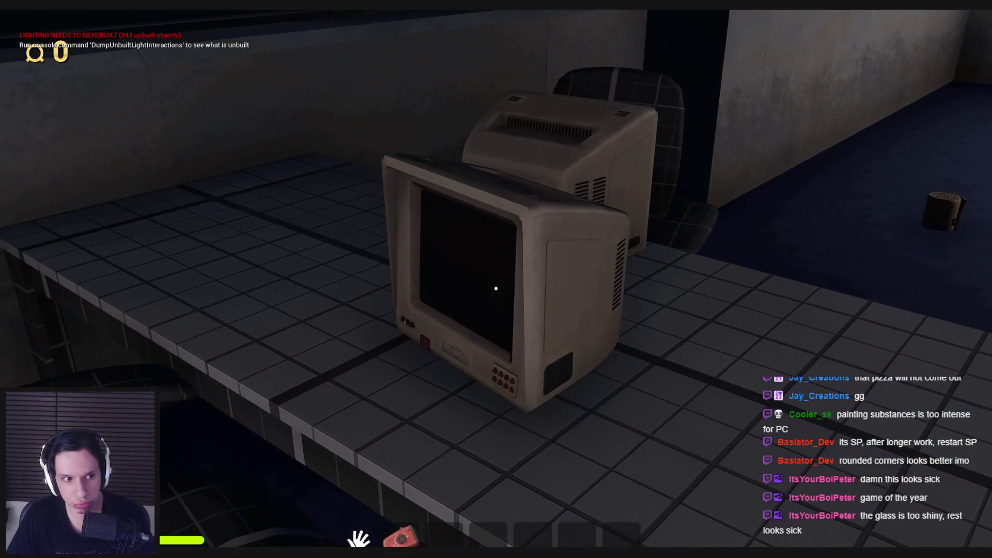
key(s)
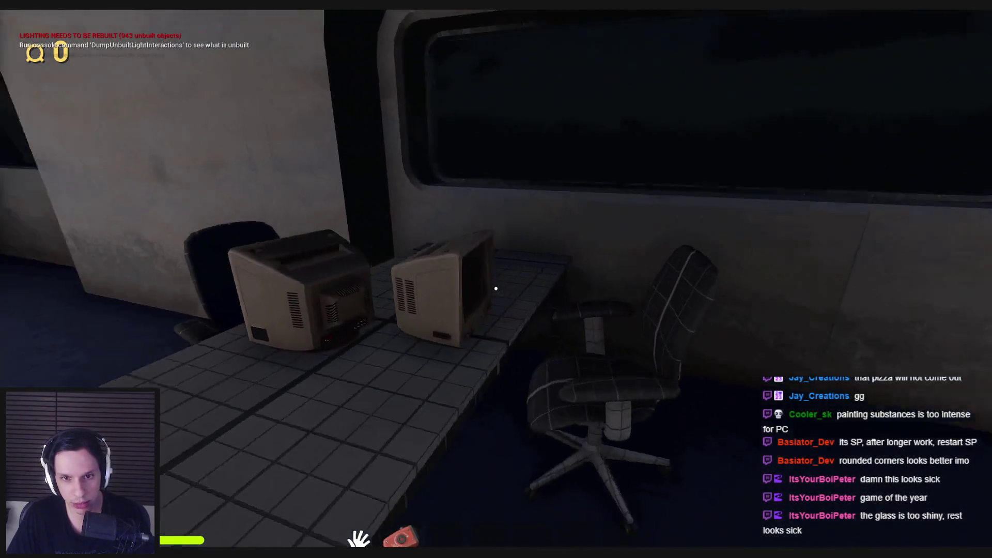
key(w)
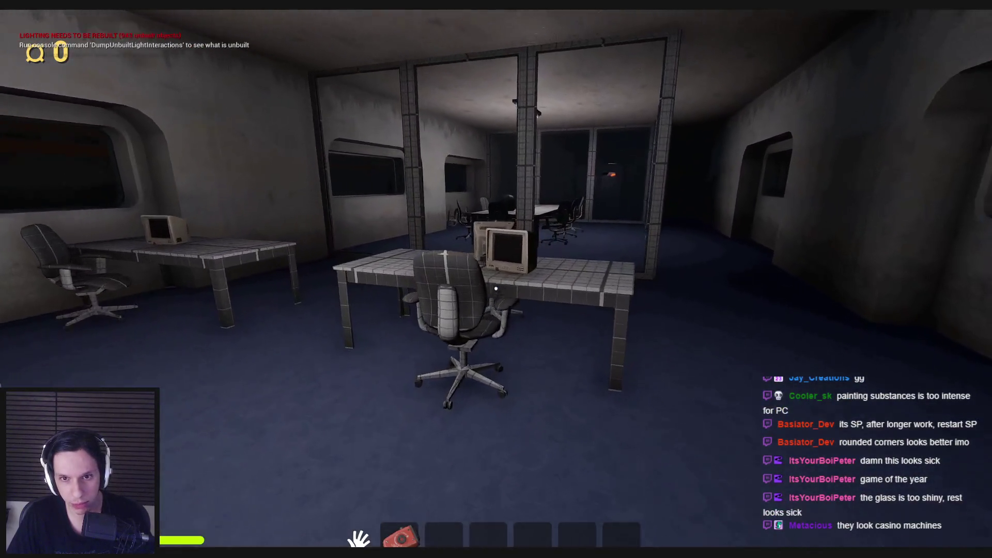
key(s)
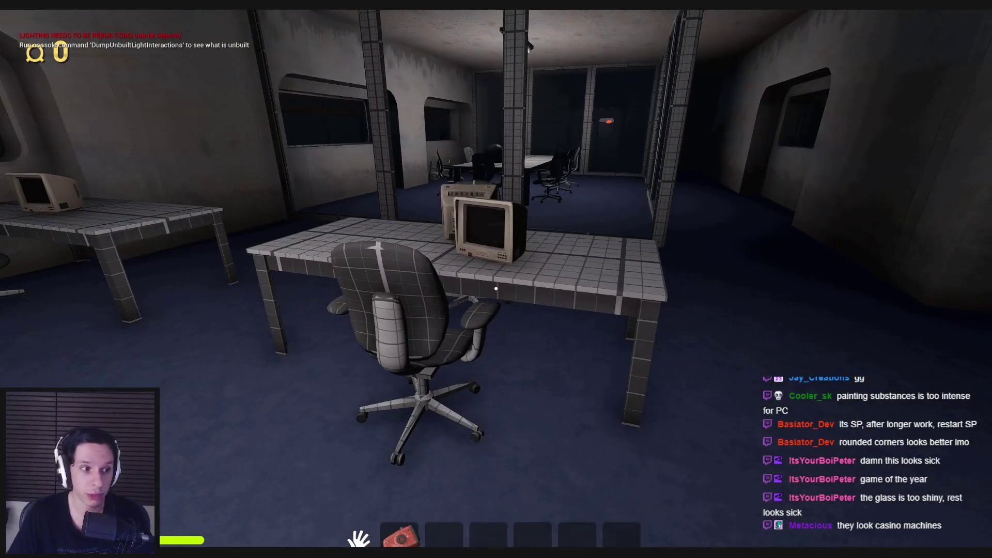
key(Escape)
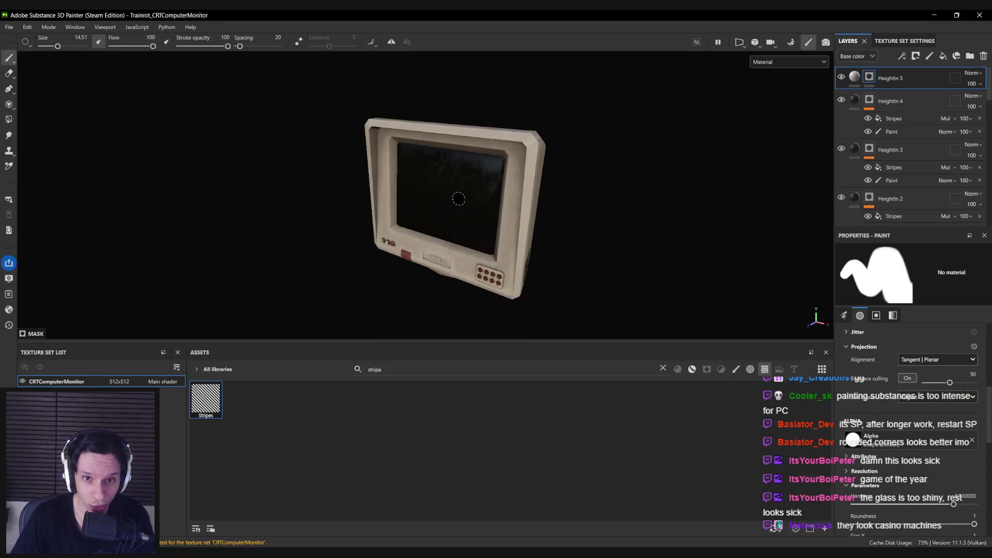
- Orbit to the monitor's front and cycle the viewport to the next texture channel
drag(458, 199, 562, 215)
key(b)
key(b)
key(b)
key(b)
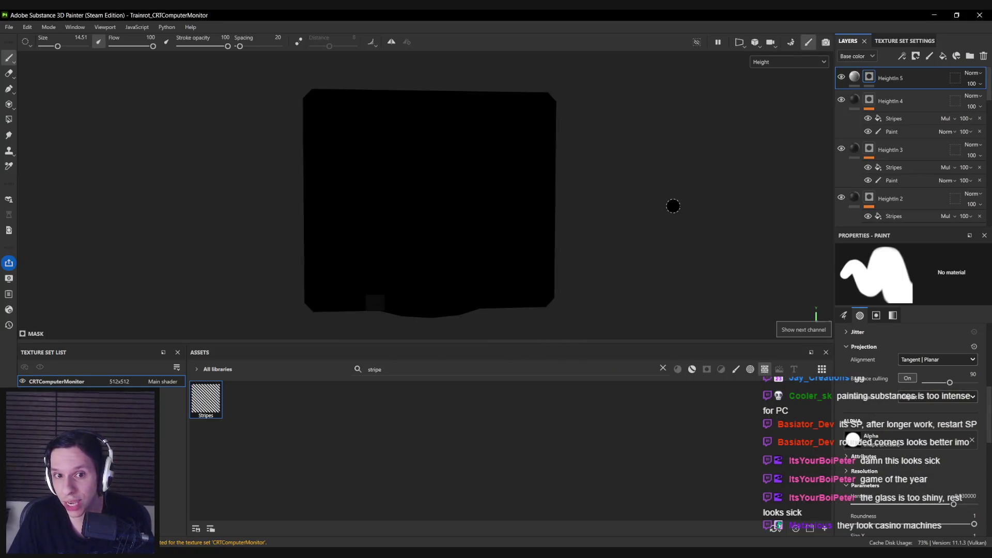
scroll(912, 134, down, 5)
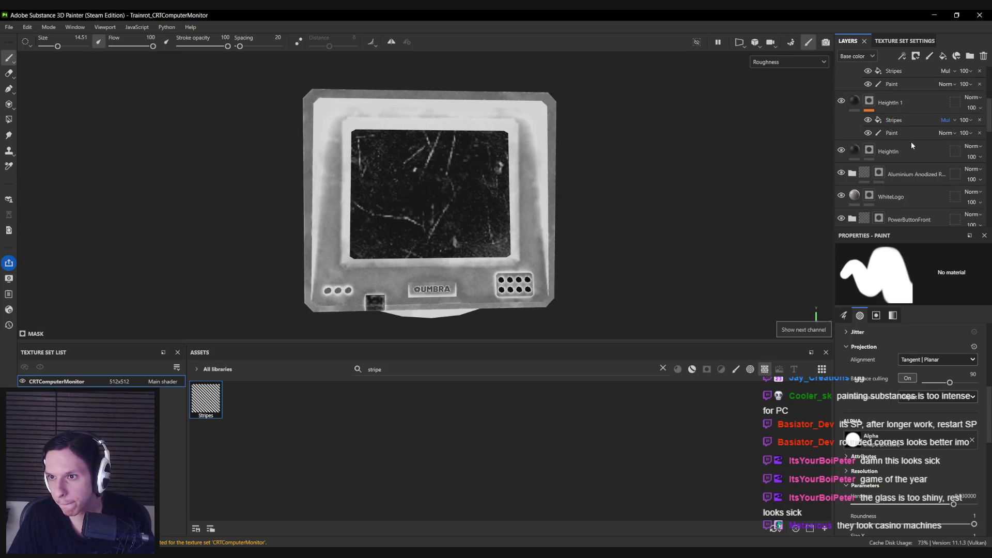
scroll(898, 158, down, 3)
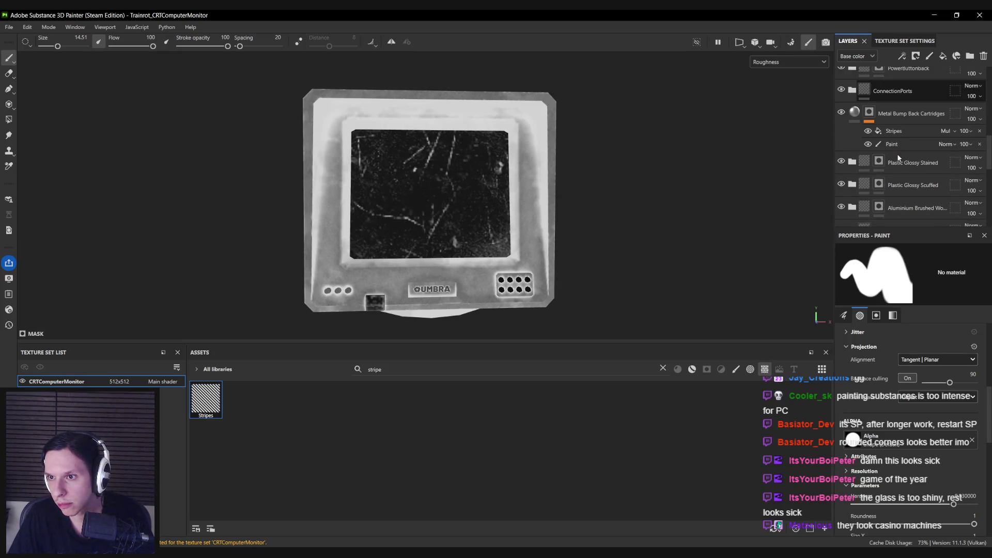
- Toggle the Plastic Glossy Scuffed layer off and on to compare, then add Fill layer 2 and select it
click(841, 154)
click(841, 155)
click(852, 155)
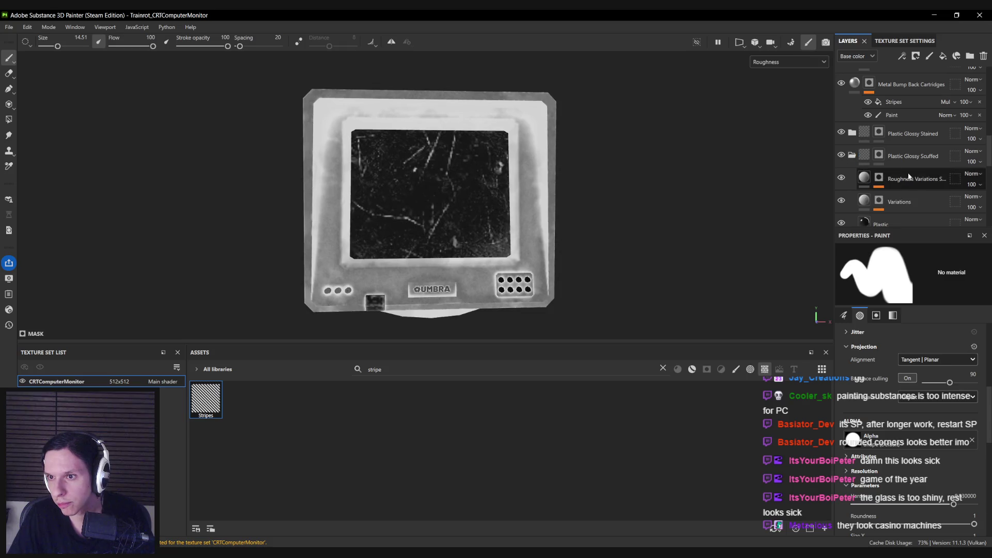
click(889, 179)
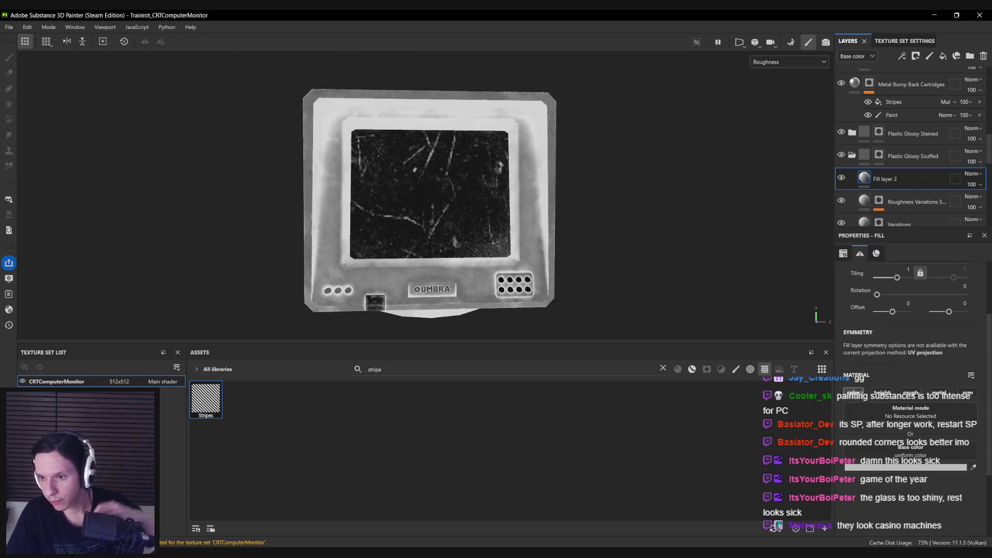
- Limit Fill layer 2 to the roughness channel at about 0.38 and give it a black mask
click(910, 392)
mouse_move(873, 474)
mouse_down()
mouse_move(892, 474)
mouse_move(863, 475)
mouse_move(878, 473)
mouse_up()
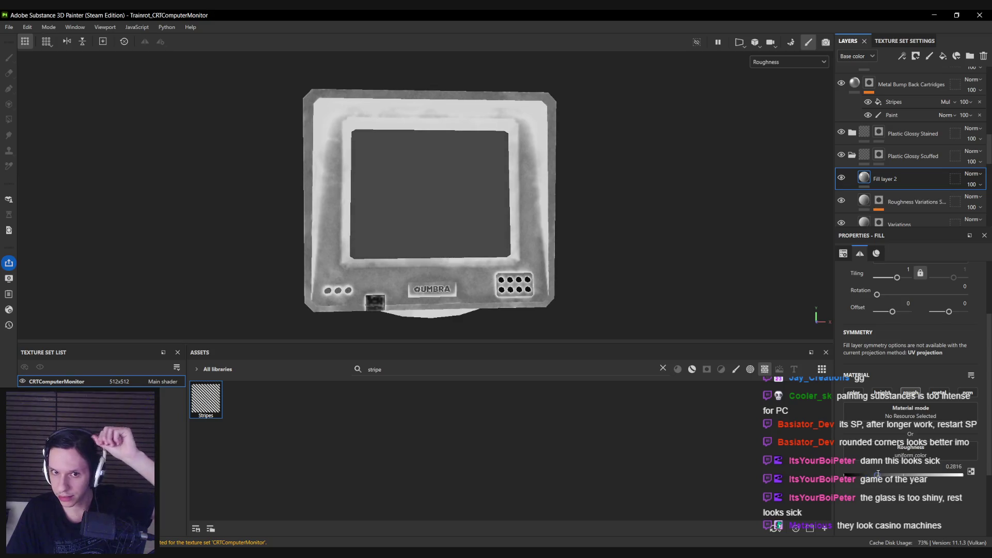
right_click(891, 171)
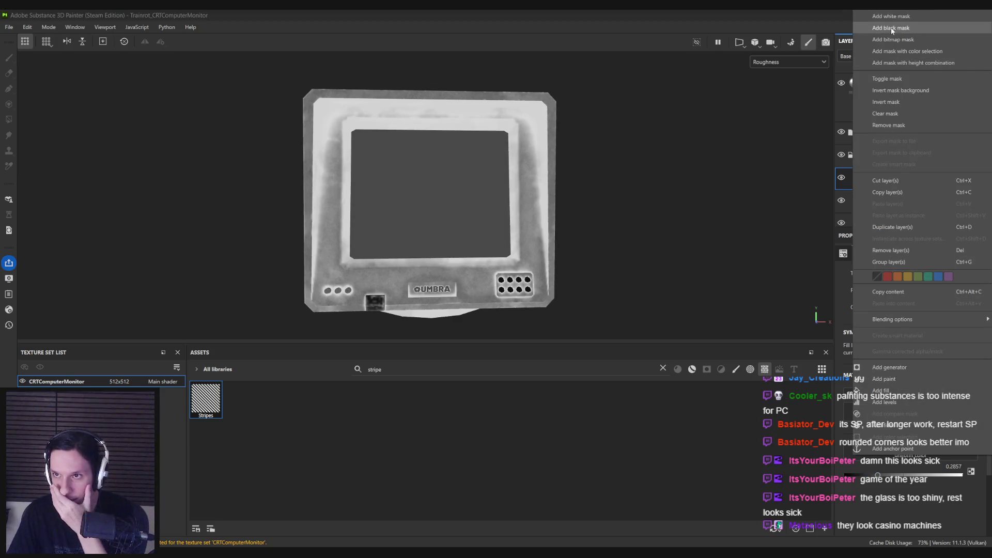
click(891, 27)
- Add a fill effect inside the mask and clear the 'sss' asset search
right_click(888, 178)
click(897, 342)
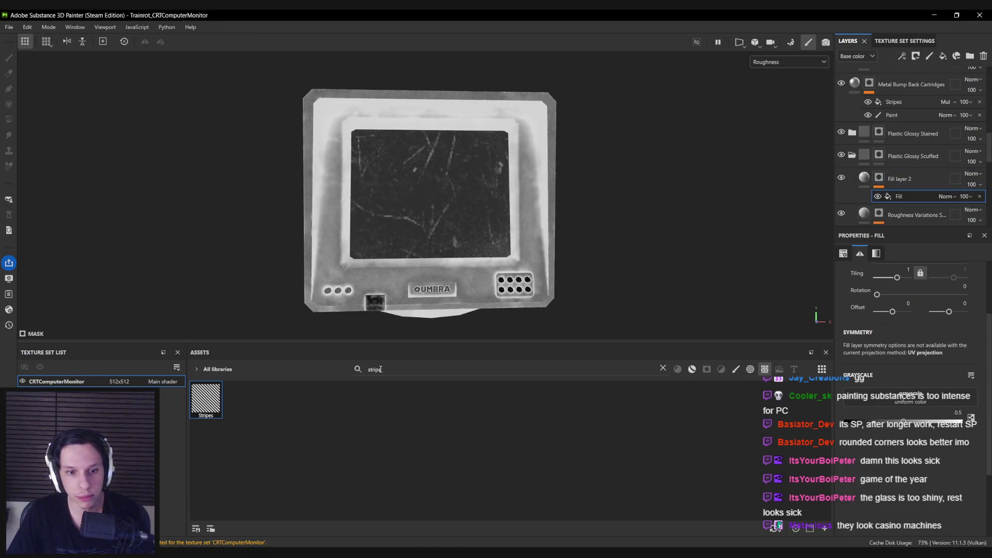
text(sss)
key(ctrl+a)
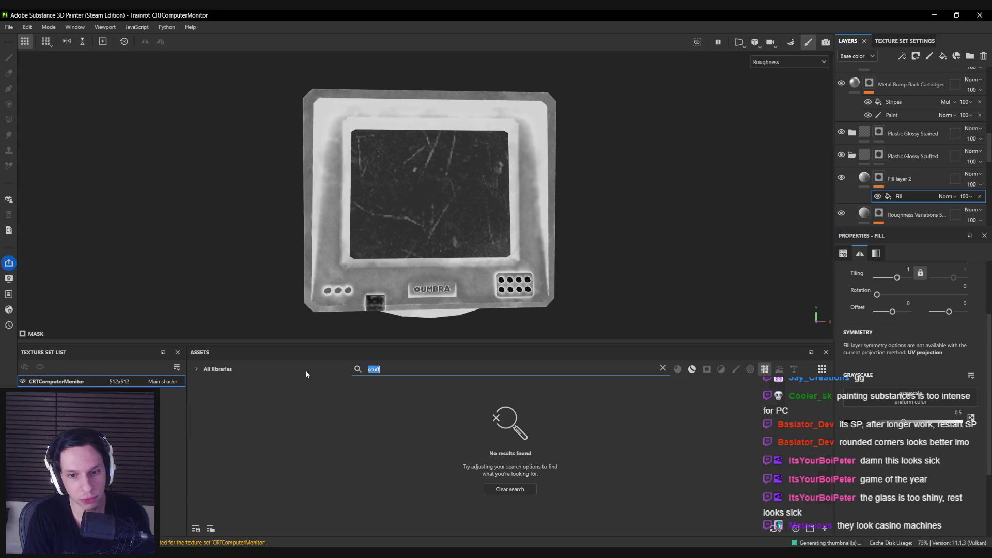
key(BackSpace)
- Drop Grunge Wipe Brushed Large into the mask fill's Grayscale slot and tile it about 4.8 times
mouse_move(829, 385)
mouse_down()
mouse_move(835, 502)
mouse_move(810, 488)
mouse_move(825, 500)
mouse_move(820, 464)
mouse_up()
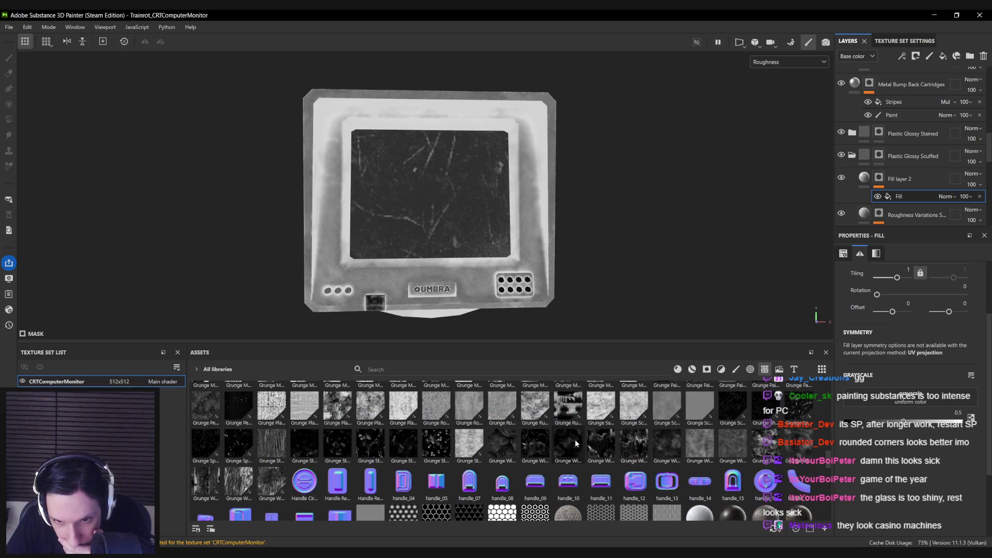
mouse_move(573, 443)
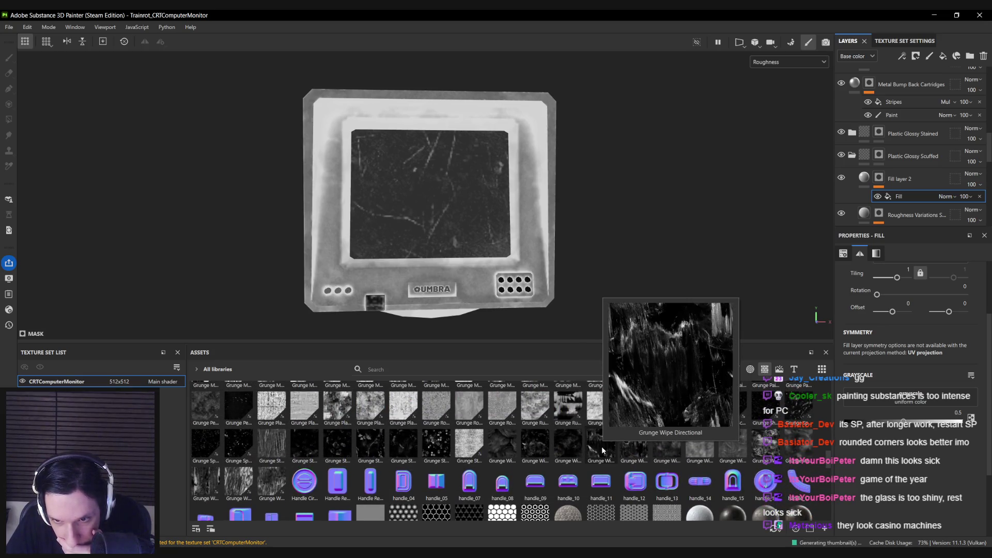
mouse_move(659, 456)
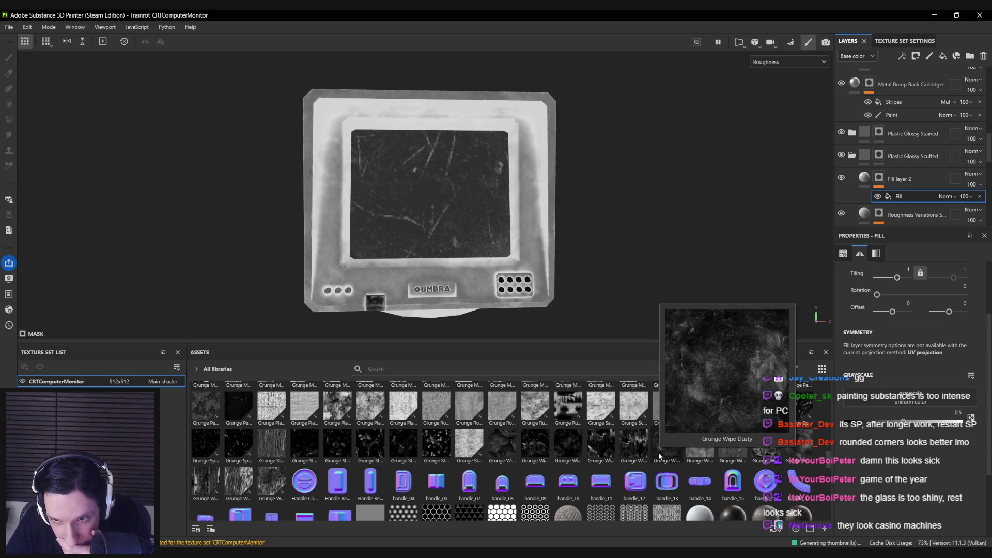
mouse_move(695, 457)
mouse_move(759, 458)
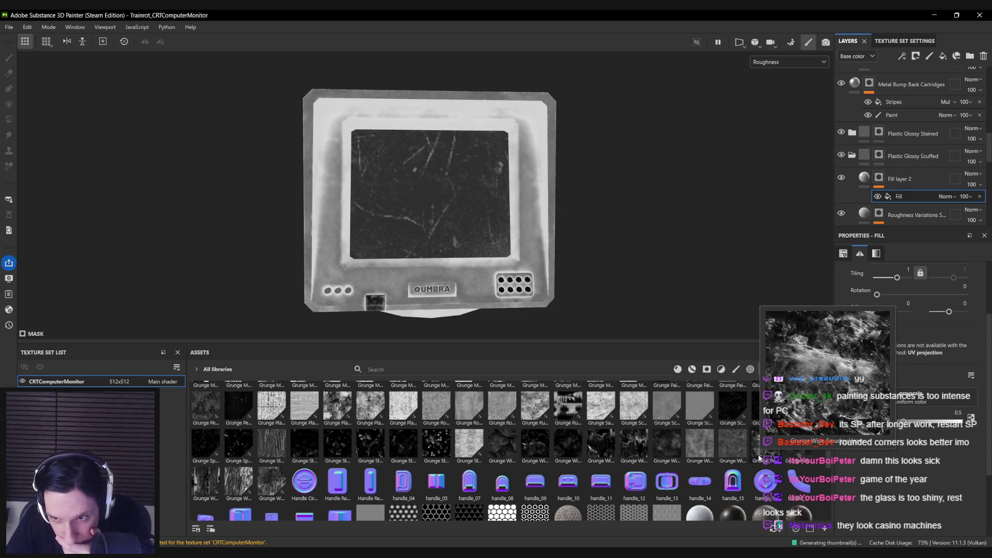
mouse_move(790, 457)
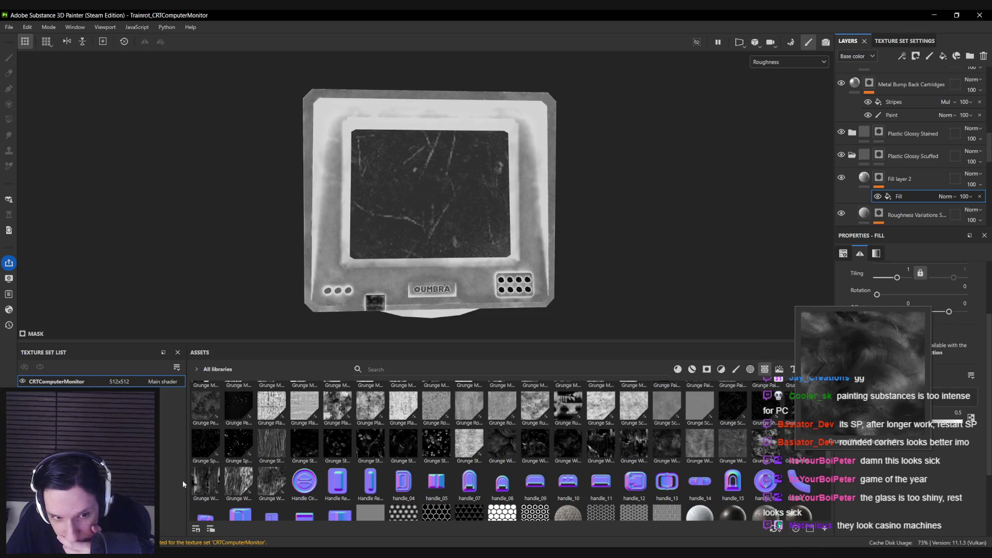
mouse_move(243, 487)
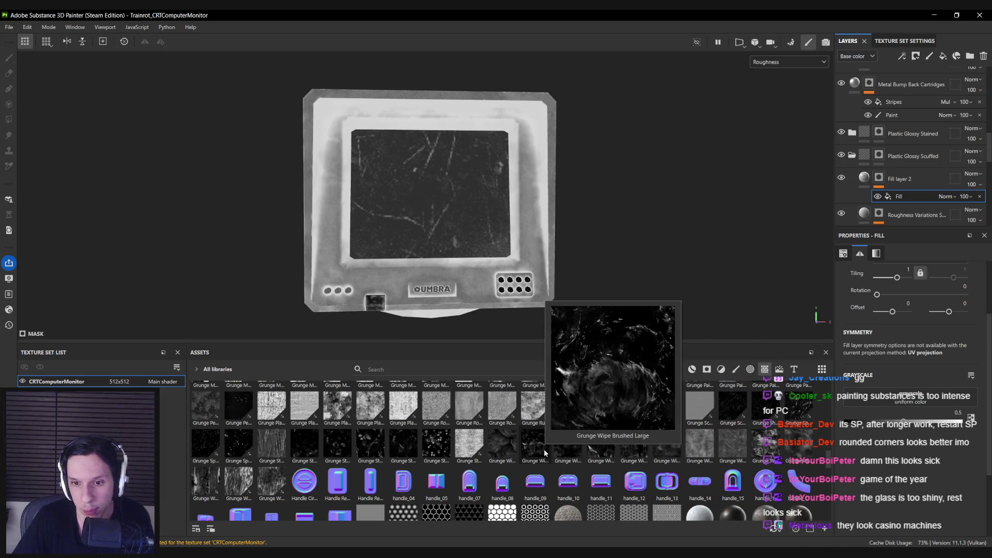
drag(544, 453, 910, 397)
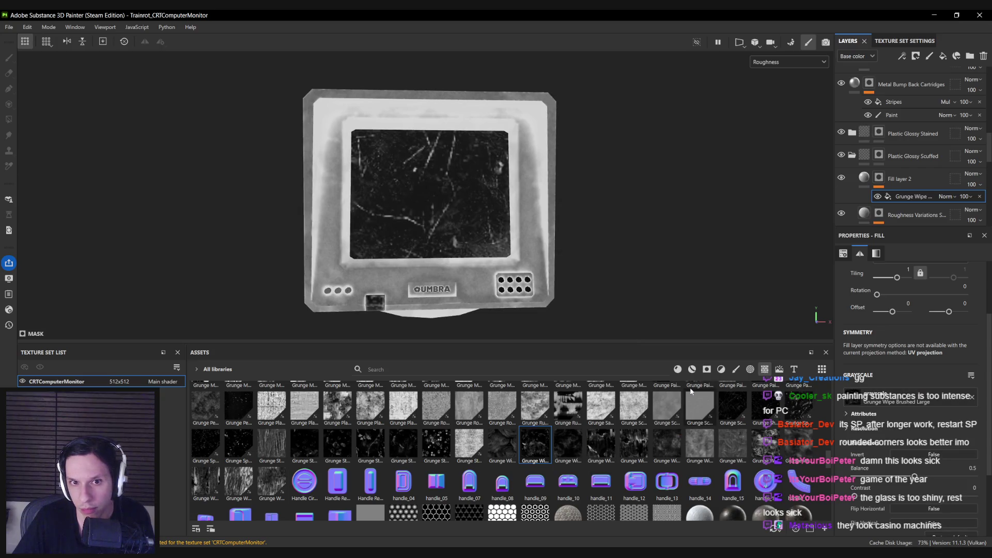
drag(897, 278, 900, 278)
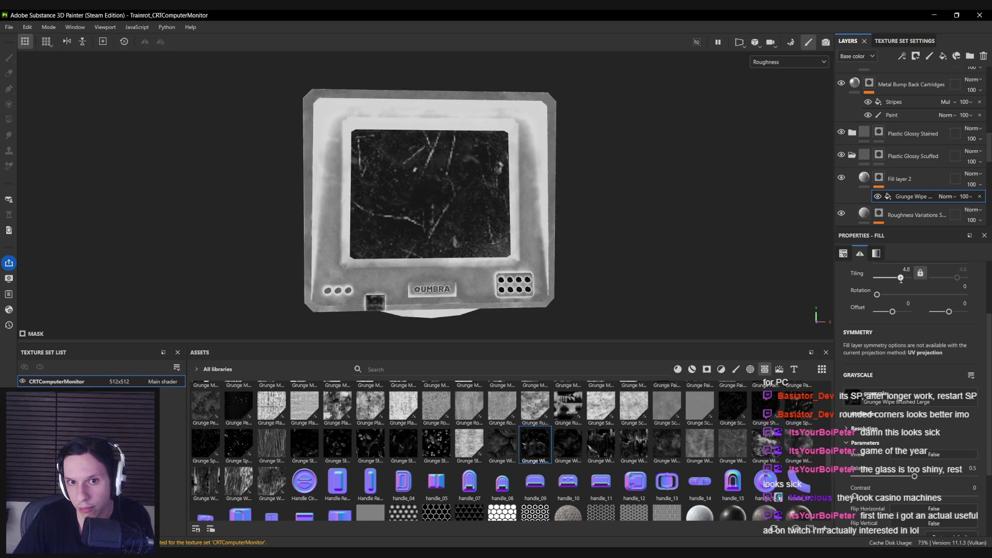
- Remove the Grunge Wipe effect and raise Fill layer 2's roughness to about 0.85, checking in Material view
key(Delete)
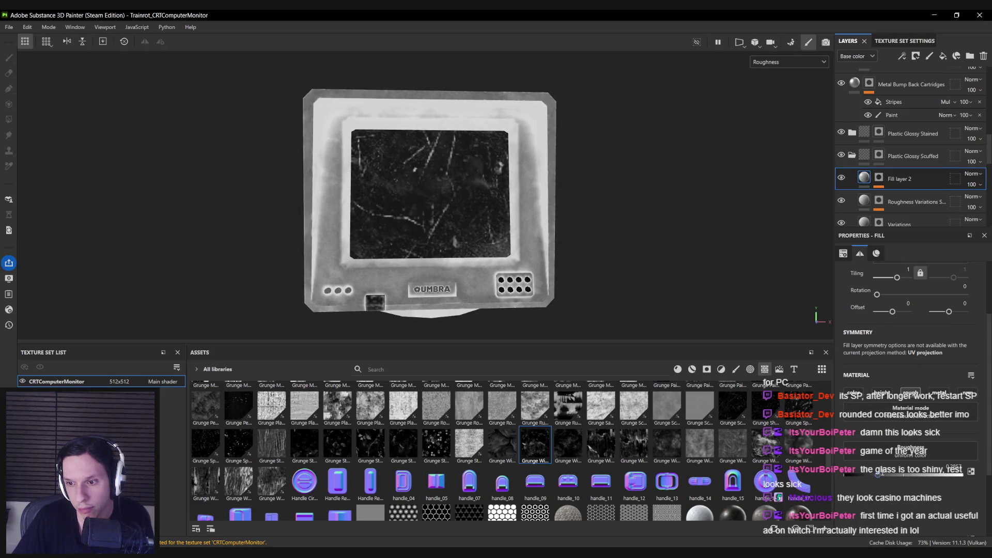
mouse_move(901, 469)
mouse_down()
mouse_move(946, 472)
mouse_move(920, 473)
mouse_up()
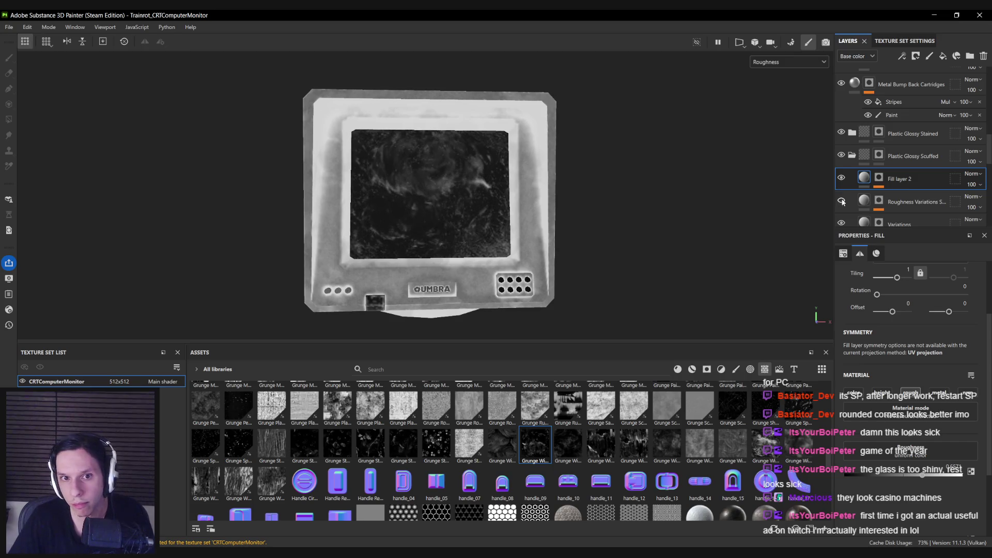
click(863, 202)
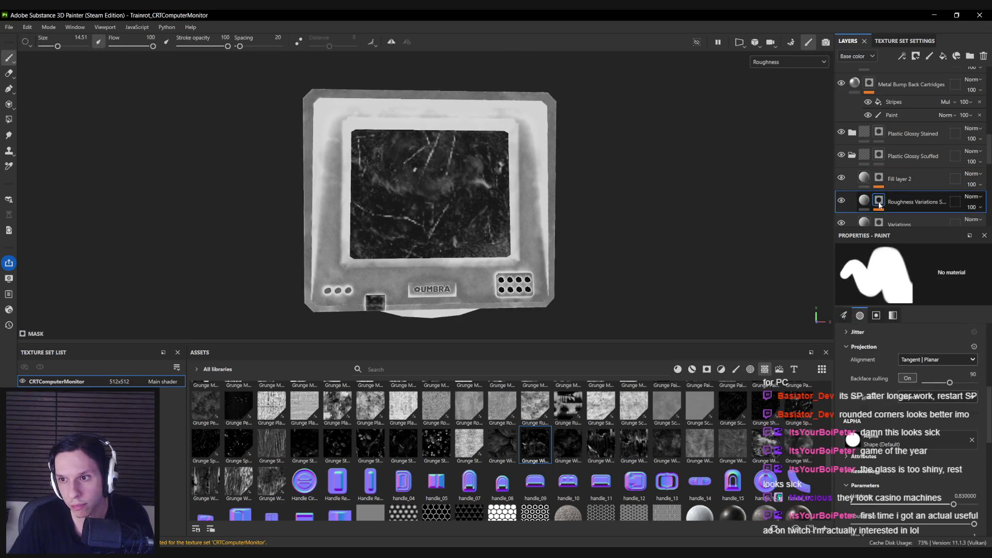
click(883, 220)
scroll(883, 198, down, 1)
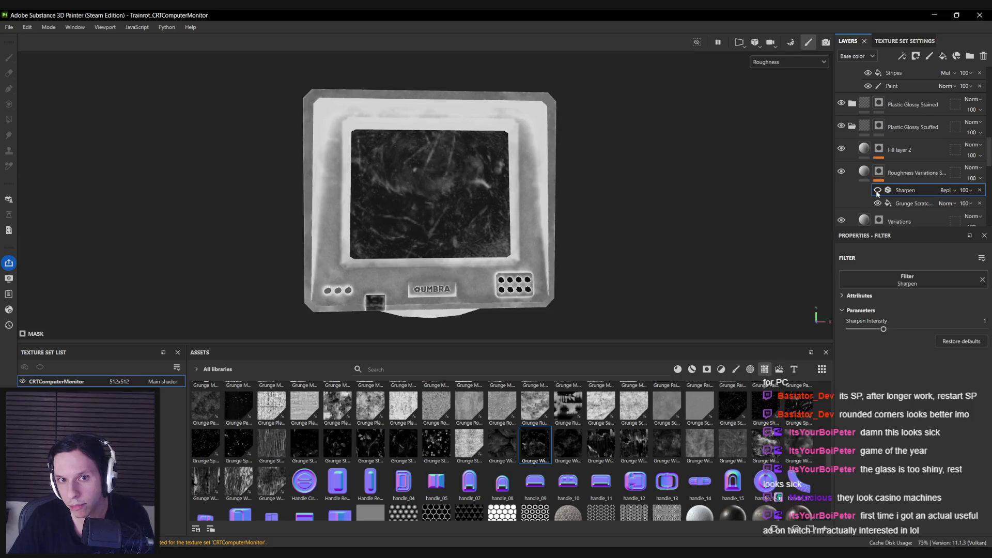
key(m)
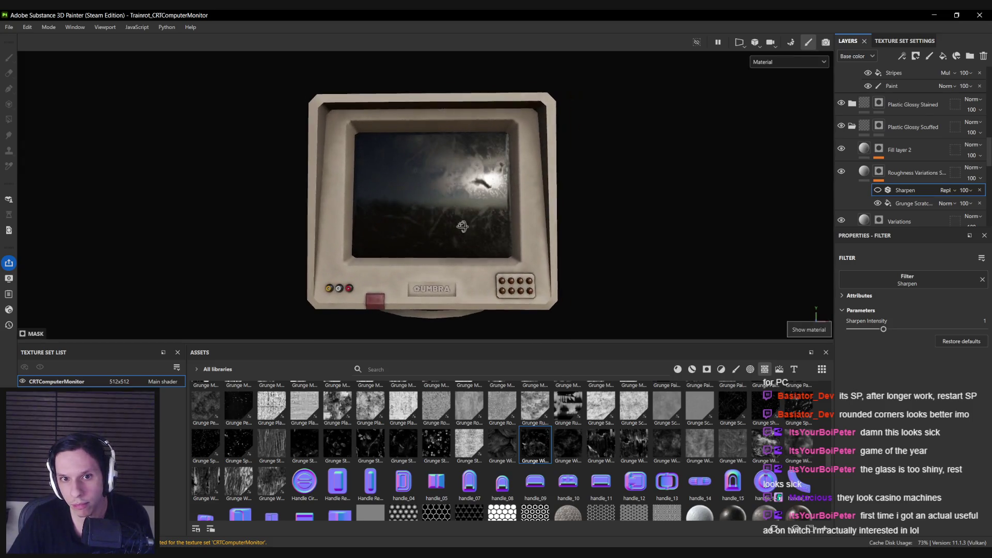
click(864, 150)
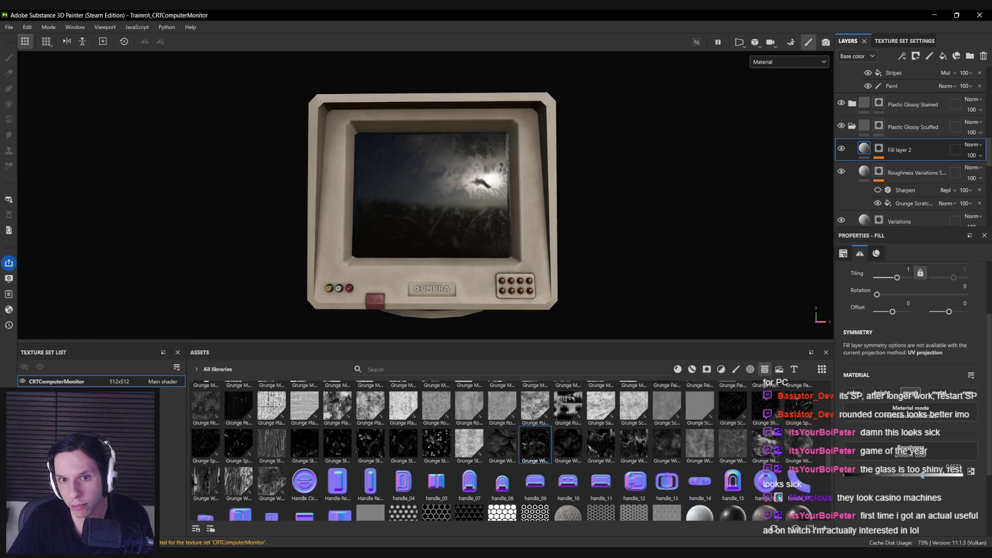
drag(907, 475, 944, 478)
- Try the Grunge Wipe pattern again at tiling 5 in the mask, then delete it
mouse_move(361, 222)
mouse_down()
mouse_move(327, 212)
mouse_move(356, 182)
mouse_move(470, 186)
mouse_move(427, 195)
mouse_up()
key(c)
mouse_move(535, 444)
mouse_down()
mouse_move(904, 217)
mouse_move(899, 155)
mouse_move(878, 149)
mouse_up()
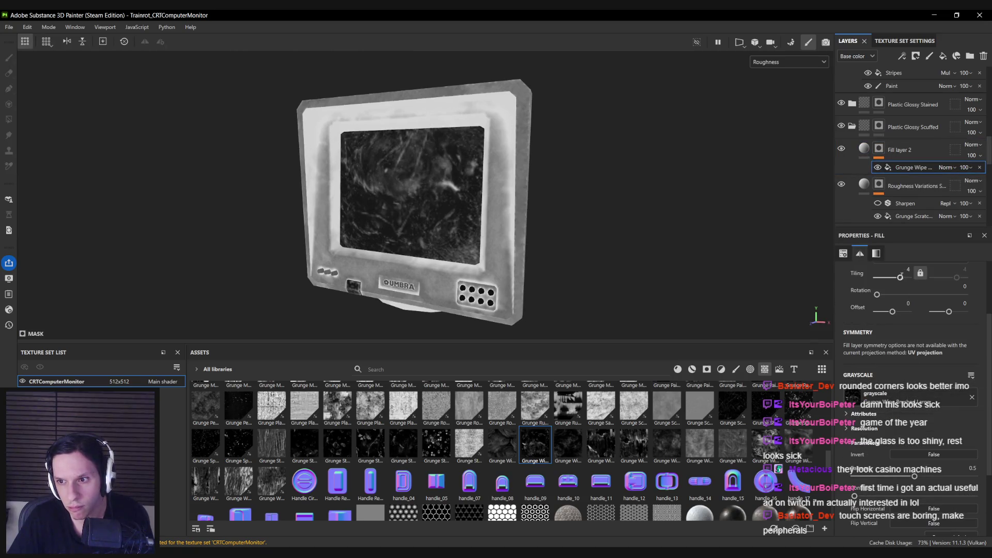
drag(905, 273, 905, 273)
scroll(487, 253, down, 5)
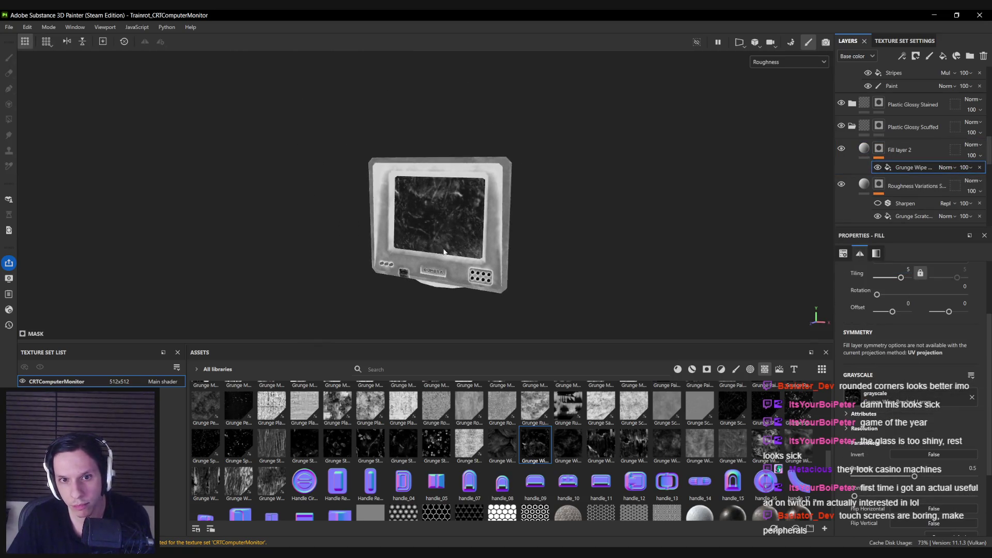
key(m)
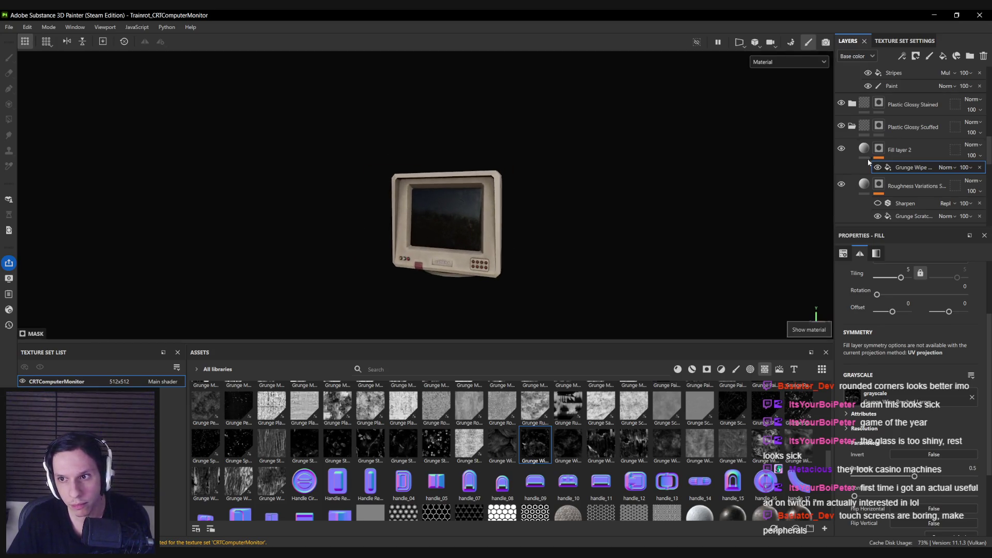
key(Delete)
key(c)
- Review the full material from the front with the Plastic layer selected, then bring up texture export
scroll(566, 254, up, 5)
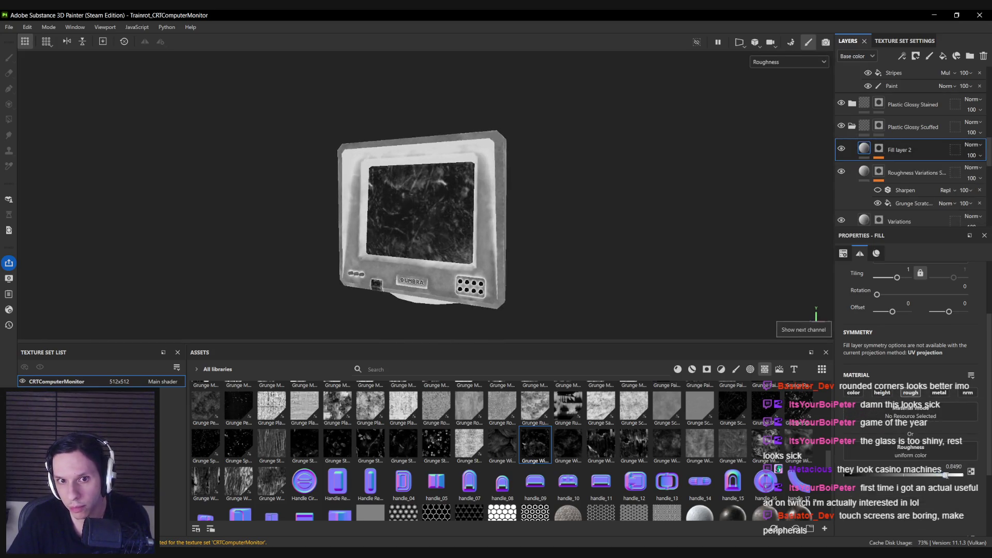
scroll(909, 155, down, 2)
click(899, 186)
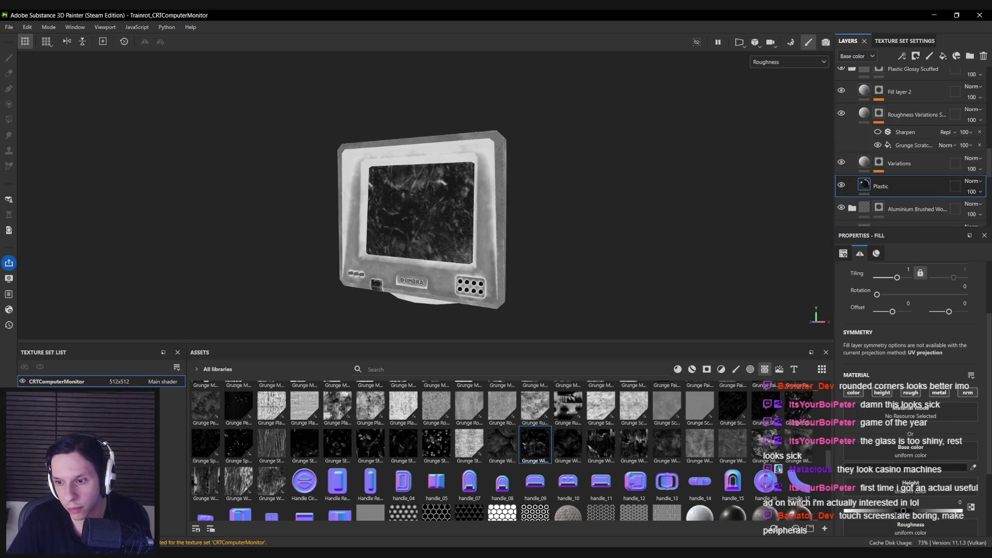
scroll(888, 507, down, 2)
key(m)
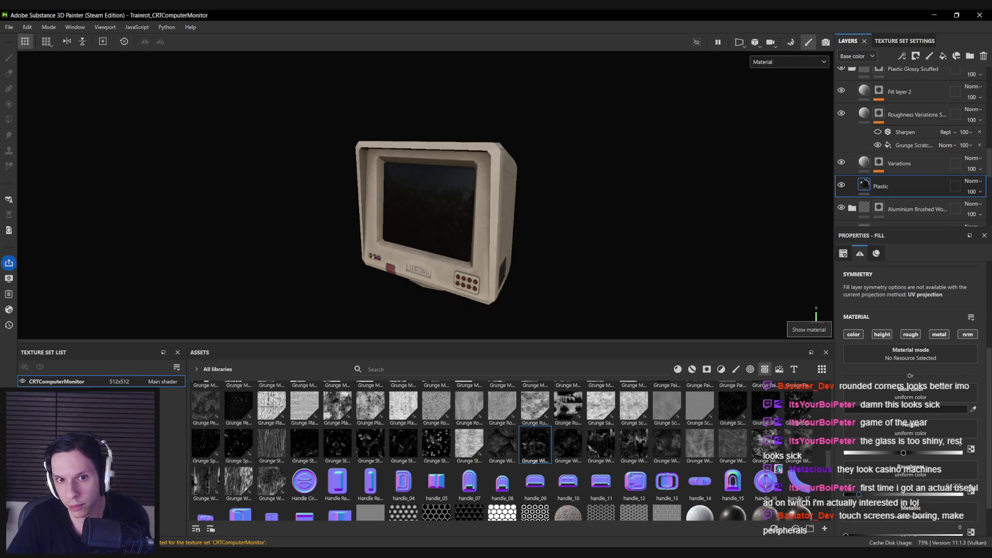
mouse_move(517, 237)
mouse_down()
mouse_move(594, 238)
mouse_move(553, 237)
mouse_up()
drag(444, 242, 432, 246)
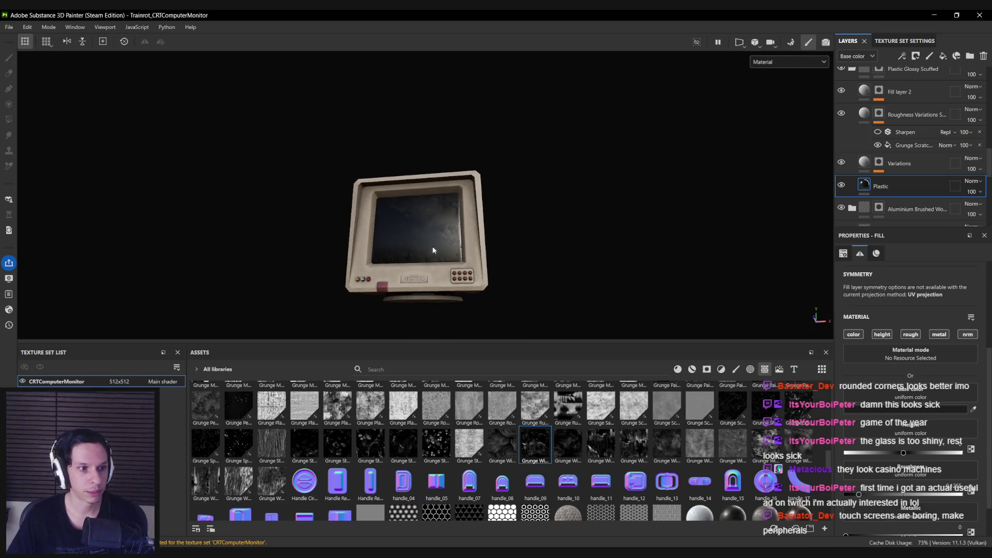
key(ctrl+shift+e)
- Export the monitor textures, then show Unreal's full editor with the project Content folder
click(692, 447)
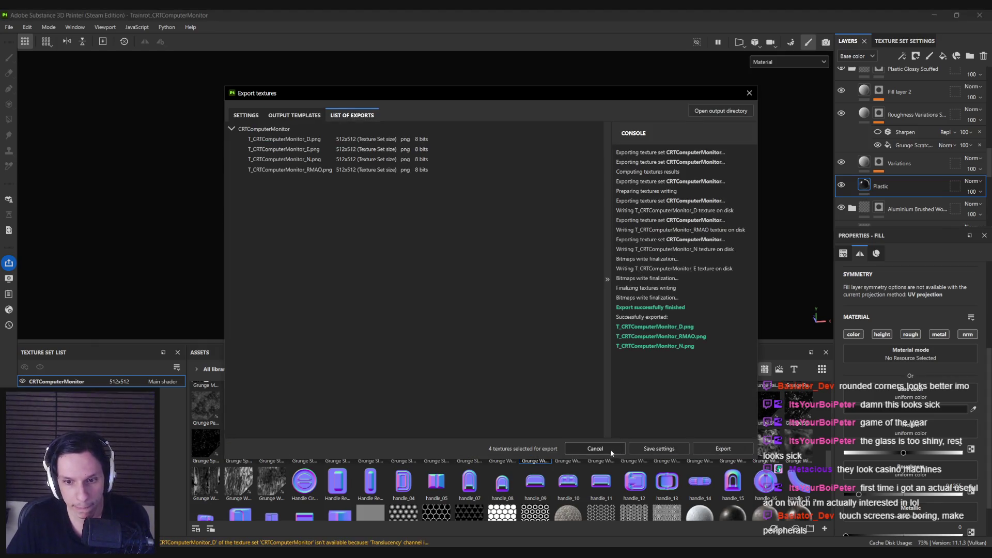
click(610, 449)
key(alt+Tab)
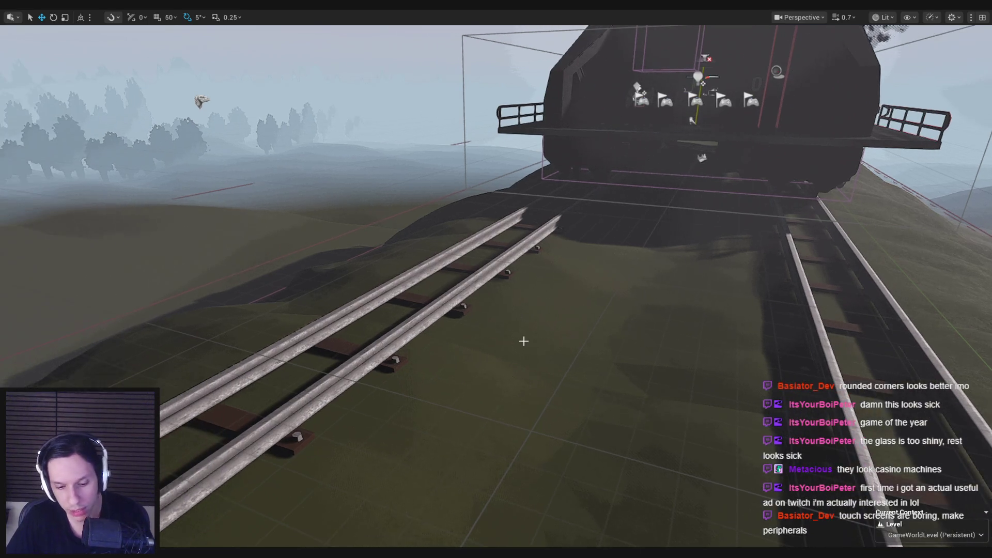
key(F11)
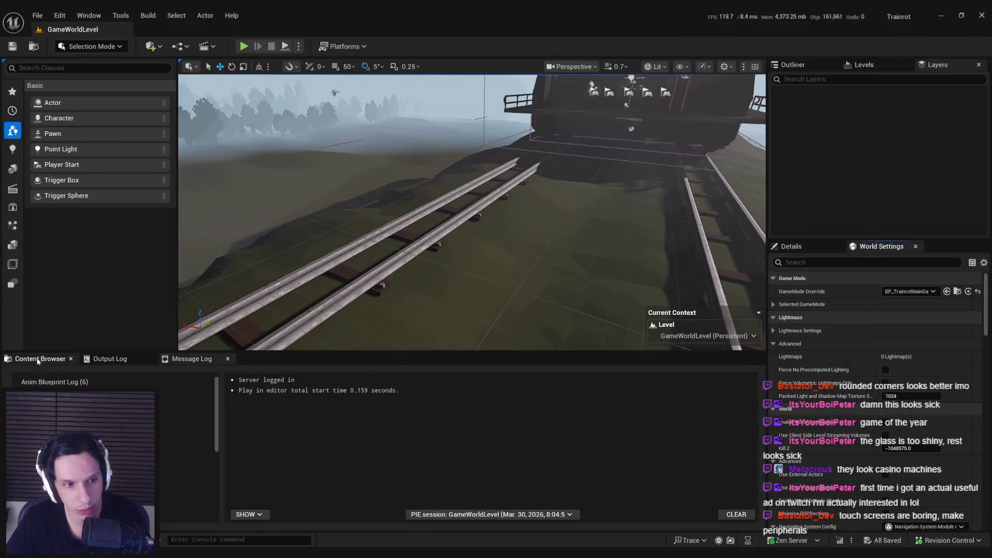
click(40, 359)
- Re-export the CRTComputerMonitor textures as 8-bit PNGs with the Unreal Engine (custom) template and return to Unreal
key(alt+Tab)
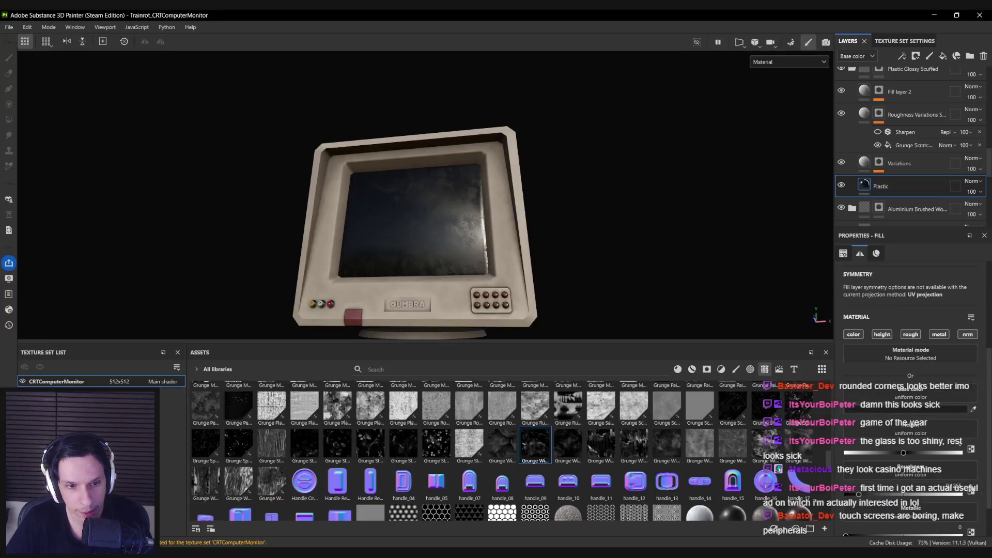
key(ctrl+shift+e)
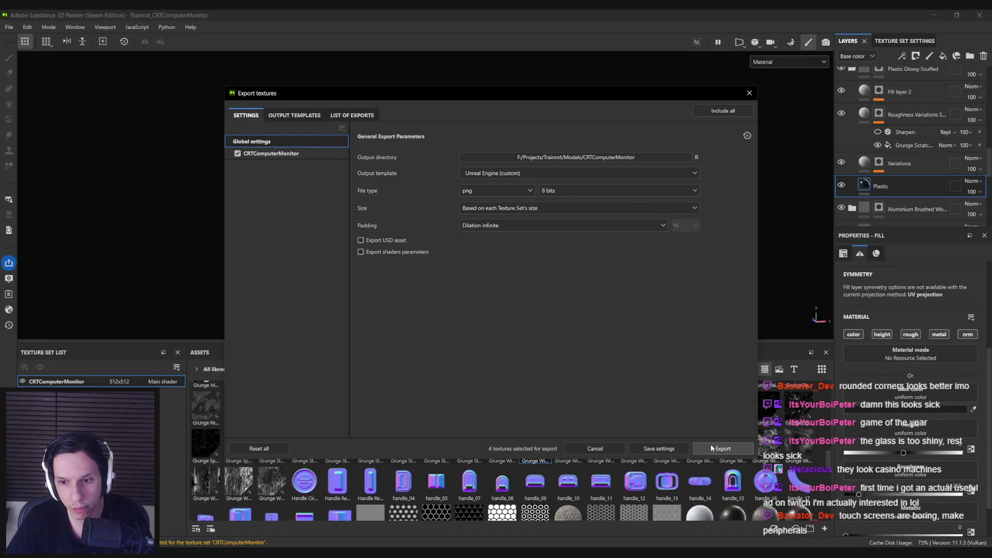
click(701, 455)
key(Escape)
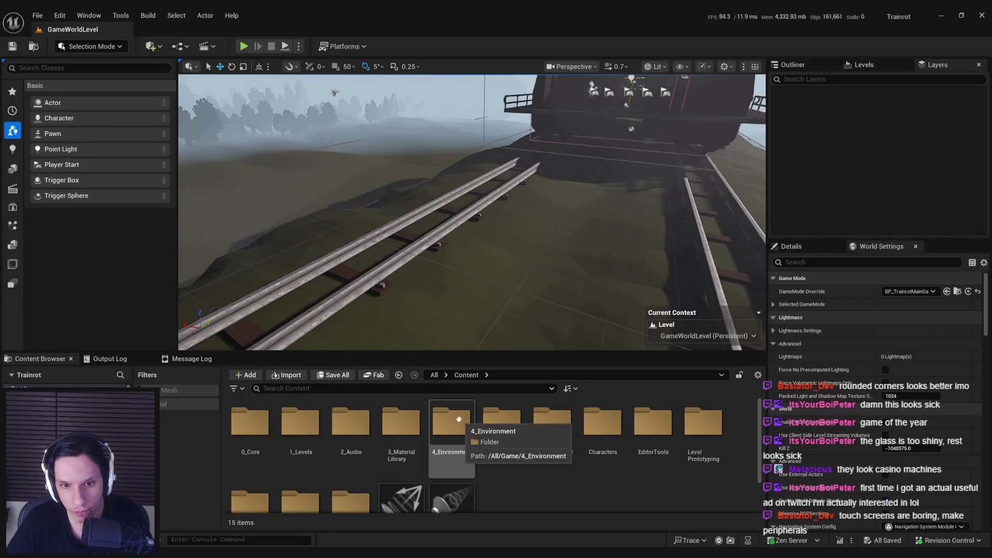
- Reimport T_CRTComputerMonitor D, N and RMAO in 3_MaterialLibrary/Textures and save them
click(410, 428)
double_click(410, 429)
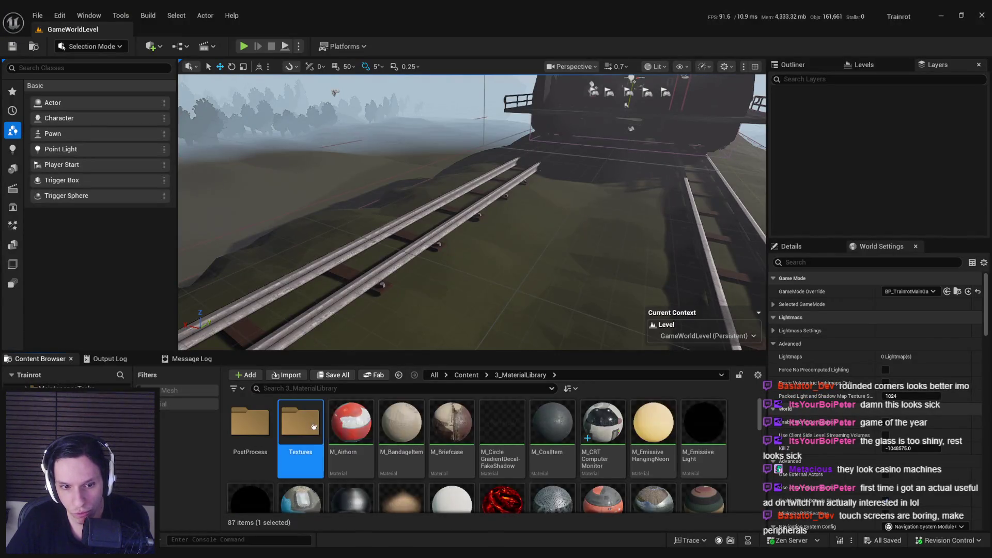
double_click(300, 421)
click(556, 455)
shift+click(652, 447)
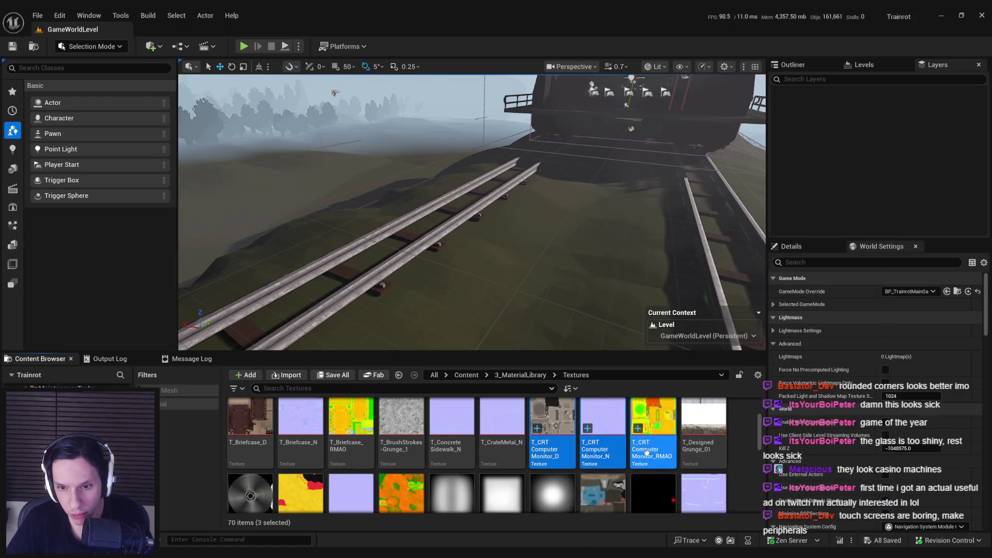
right_click(645, 452)
click(677, 170)
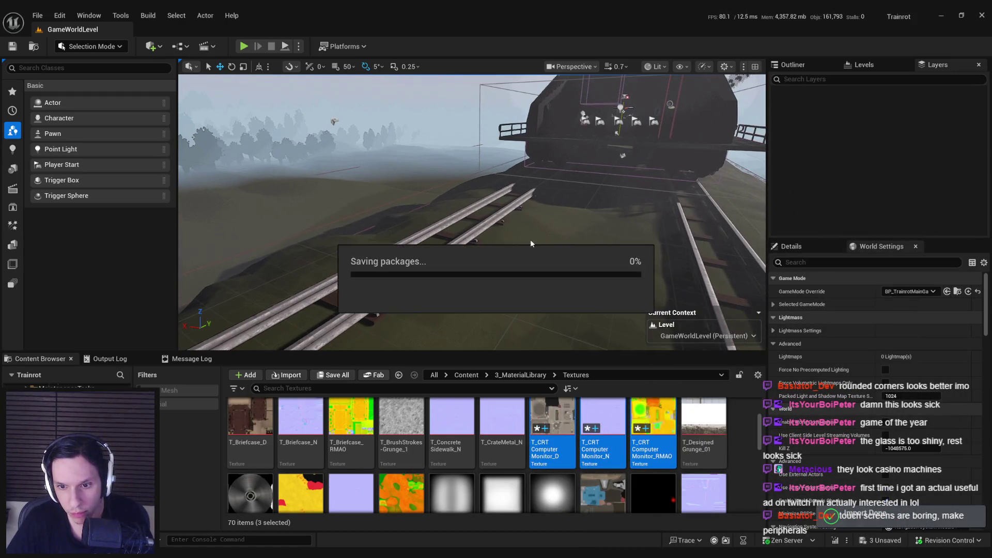
scroll(531, 243, up, 2)
key(w)
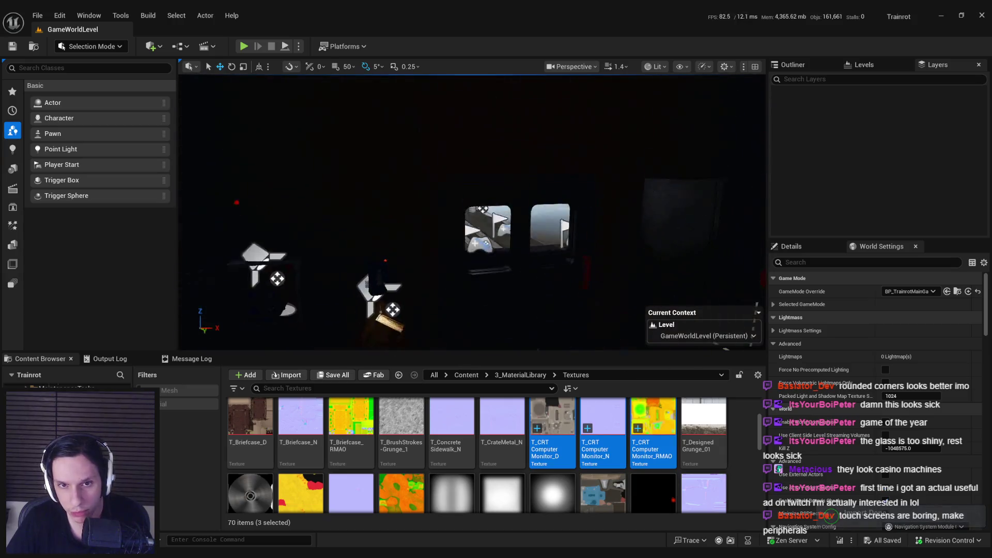
- Start a fullscreen play session and walk past the reading table and spiral stairs through the metal door
key(alt+p)
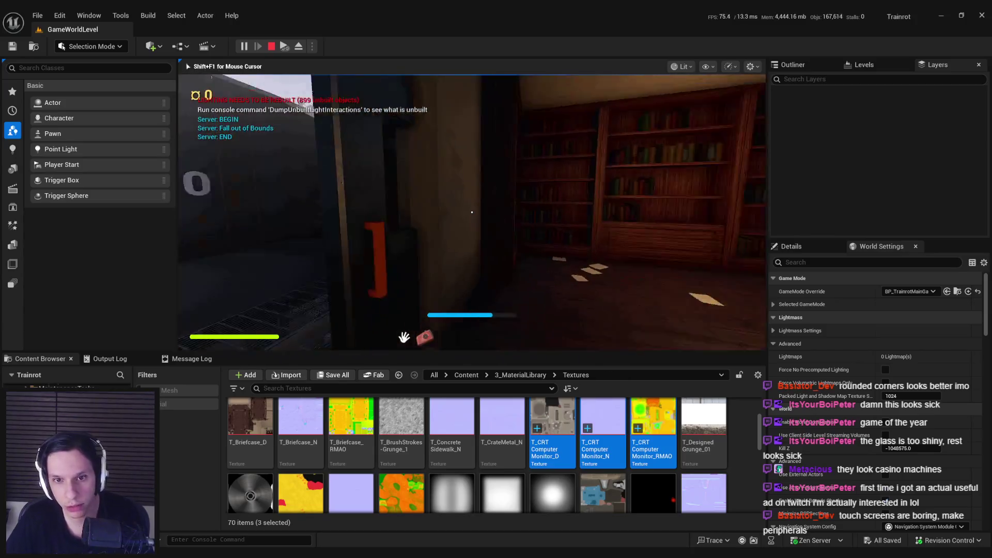
key(F11)
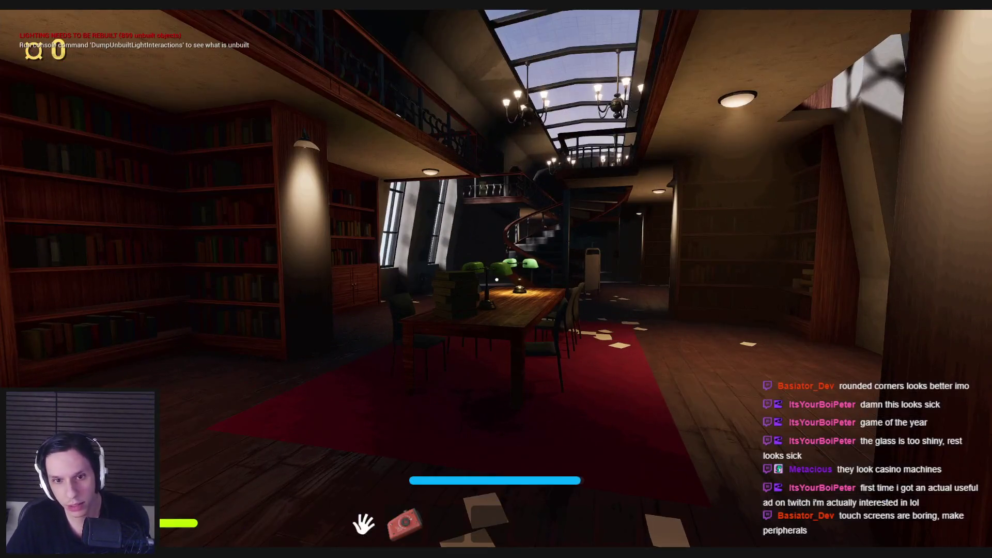
key(w)
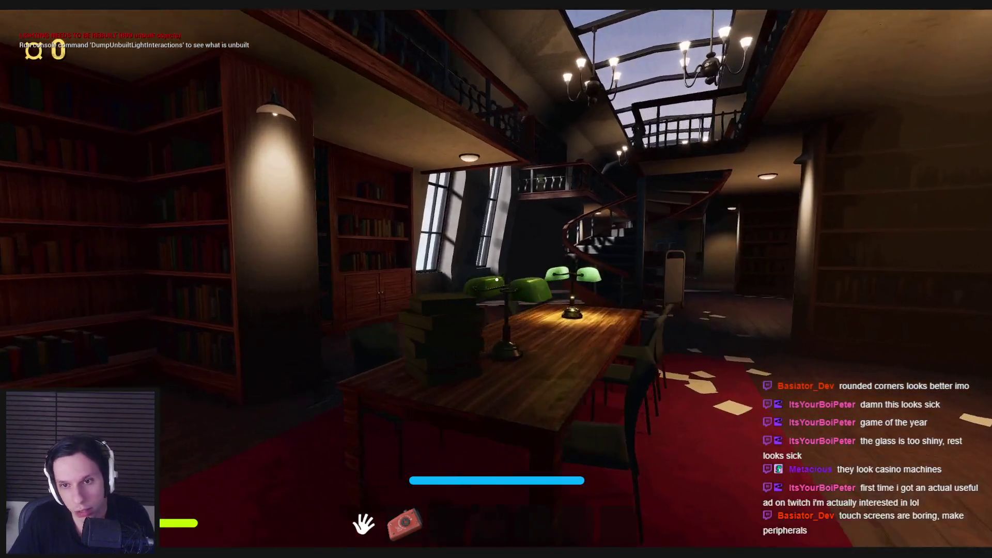
key(w)
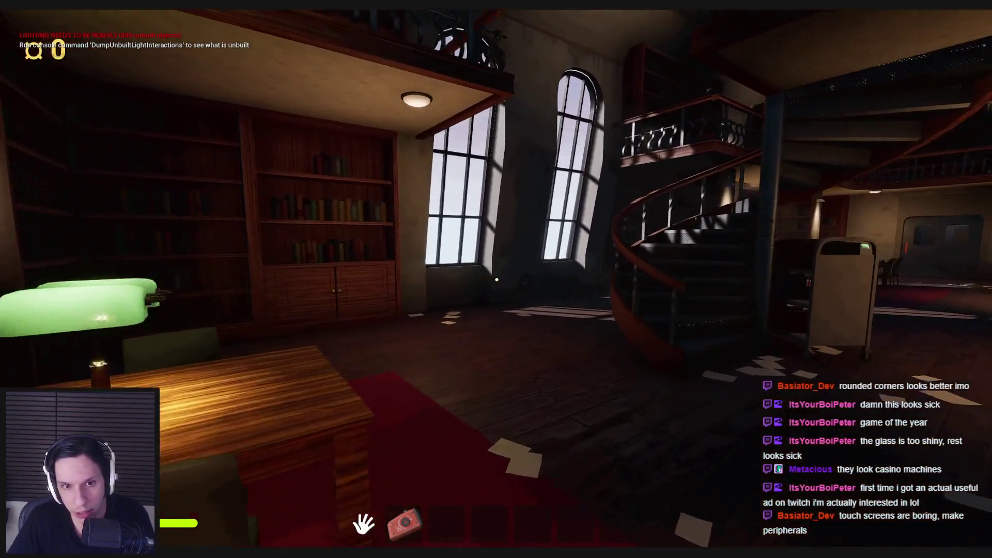
key(w)
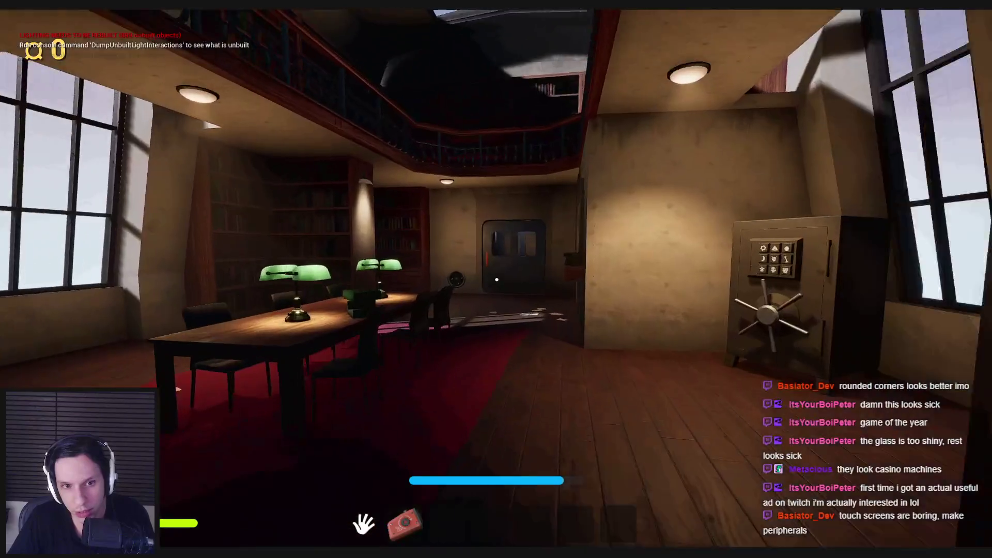
key(w)
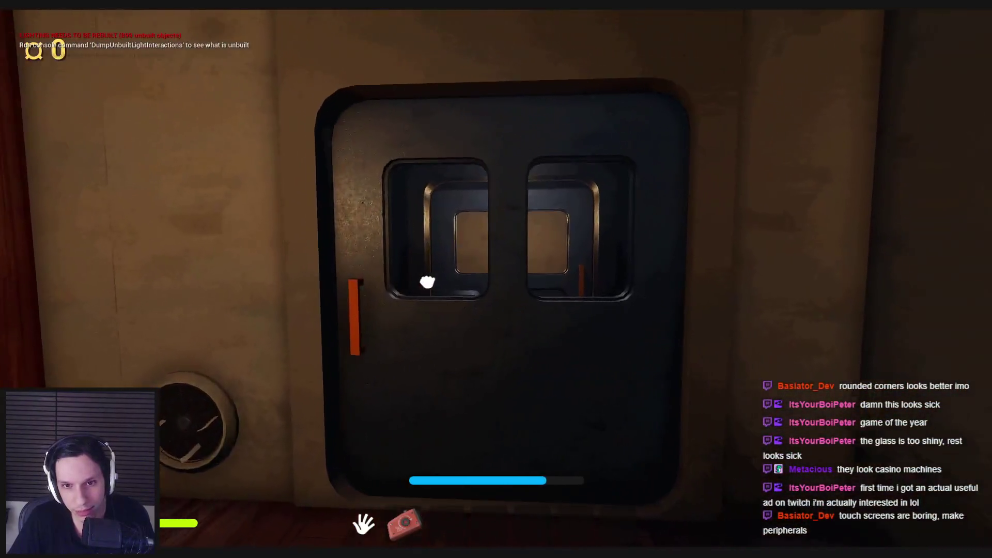
- Walk down the red corridor, briefly take out the red device, and open the metal door
key(w)
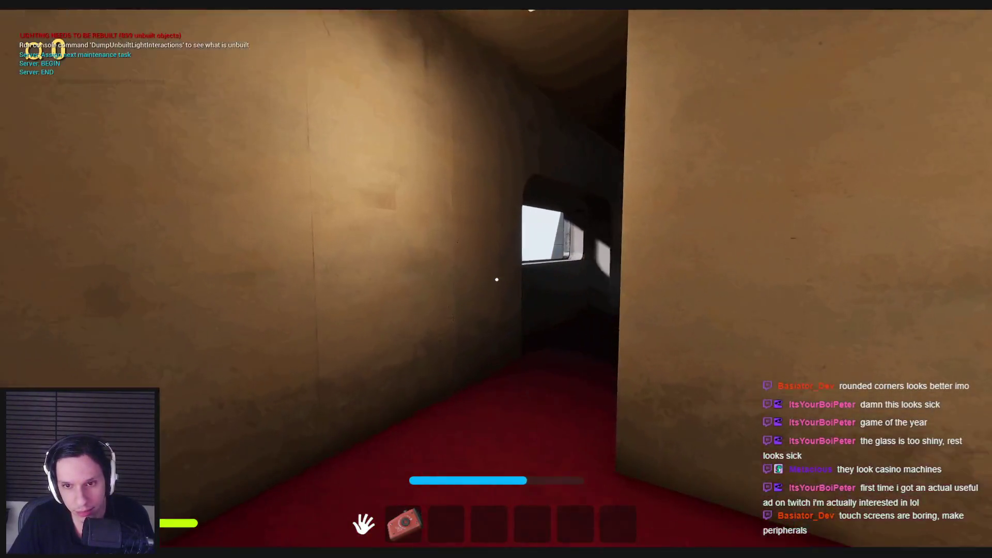
key(2)
key(w)
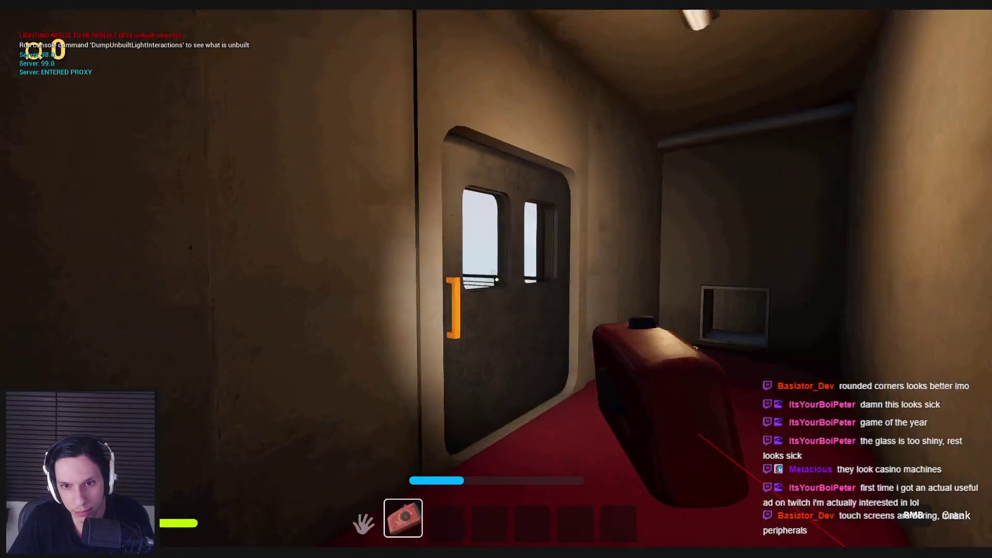
key(w)
key(1)
click(497, 279)
- Walk onto the container walkway, stop playing, and fly the editor view along the train's side
key(w)
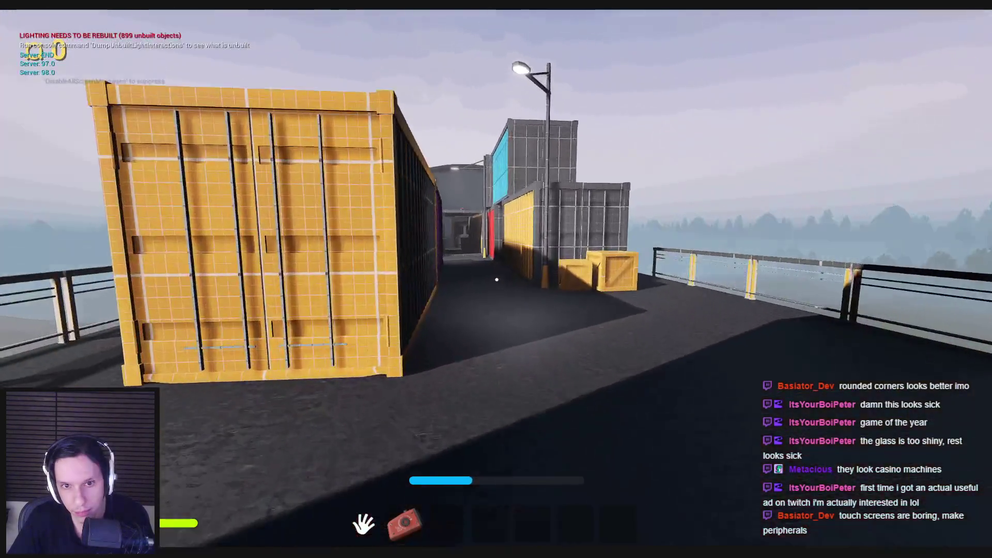
key(w)
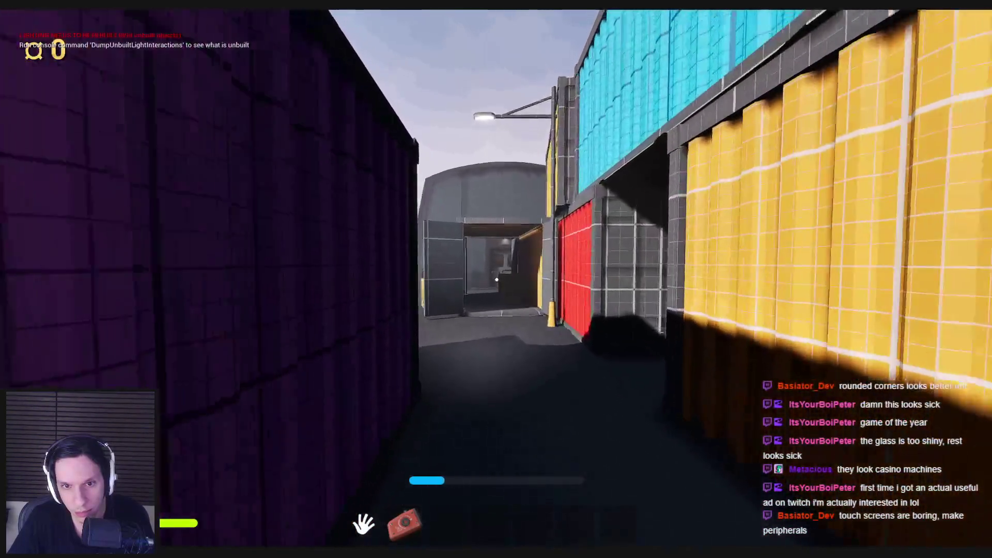
key(Escape)
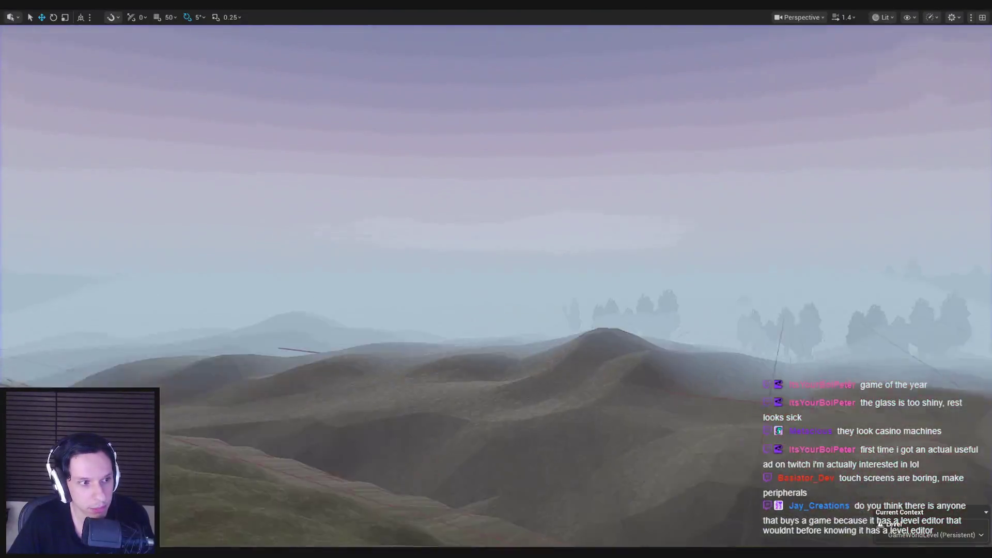
key(w)
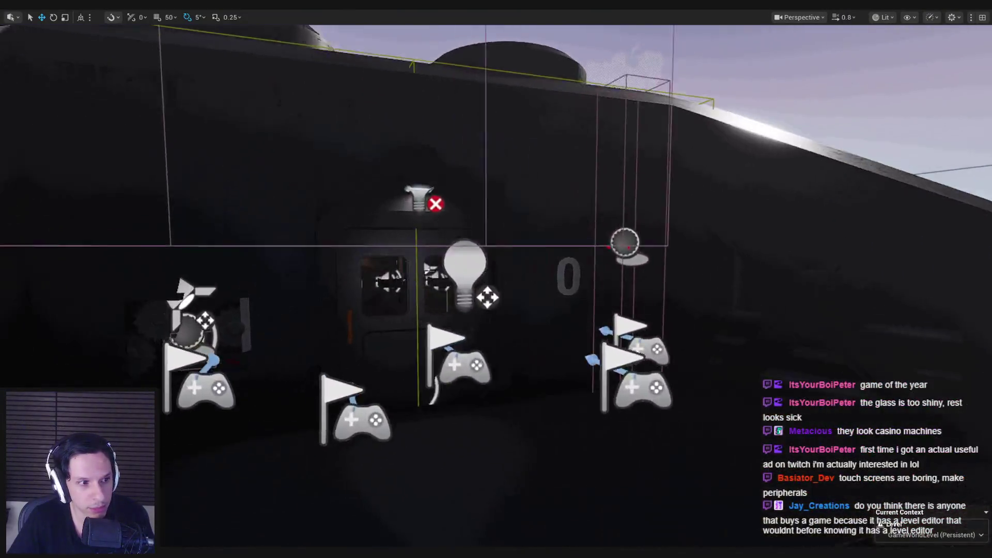
scroll(496, 279, down, 2)
key(w)
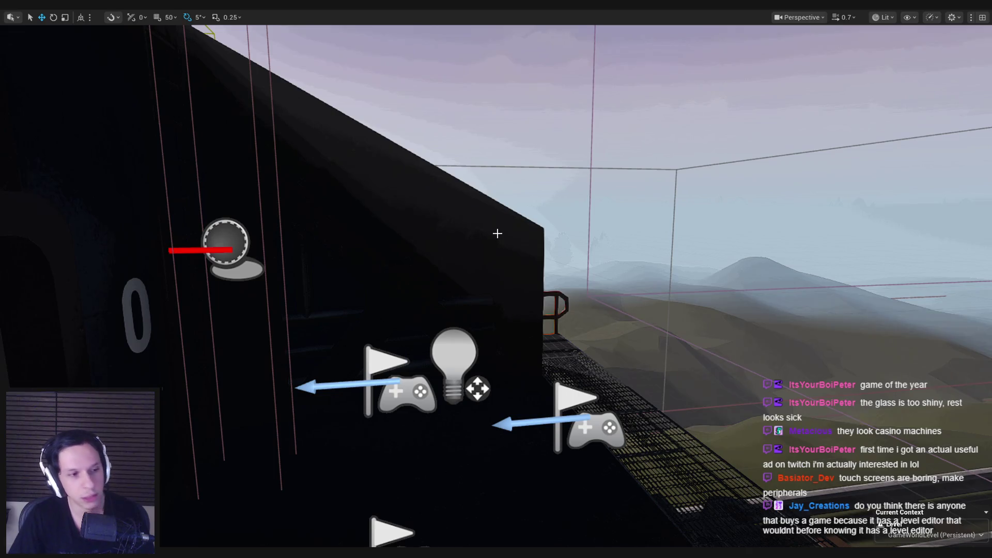
- Start and stop Play-in-Editor repeatedly until a session spawns at the office desk with the beige CRT monitors
key(alt+p)
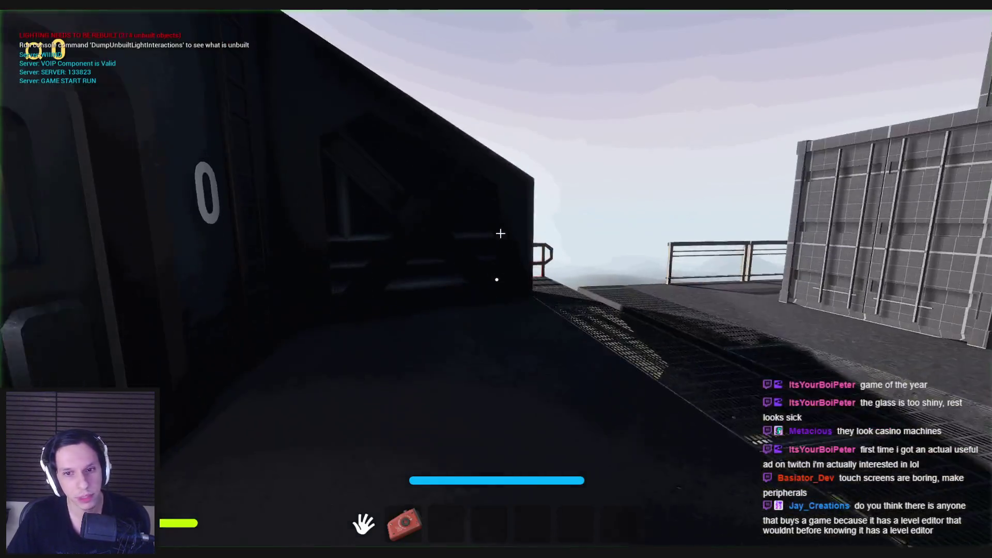
key(Escape)
key(alt+p)
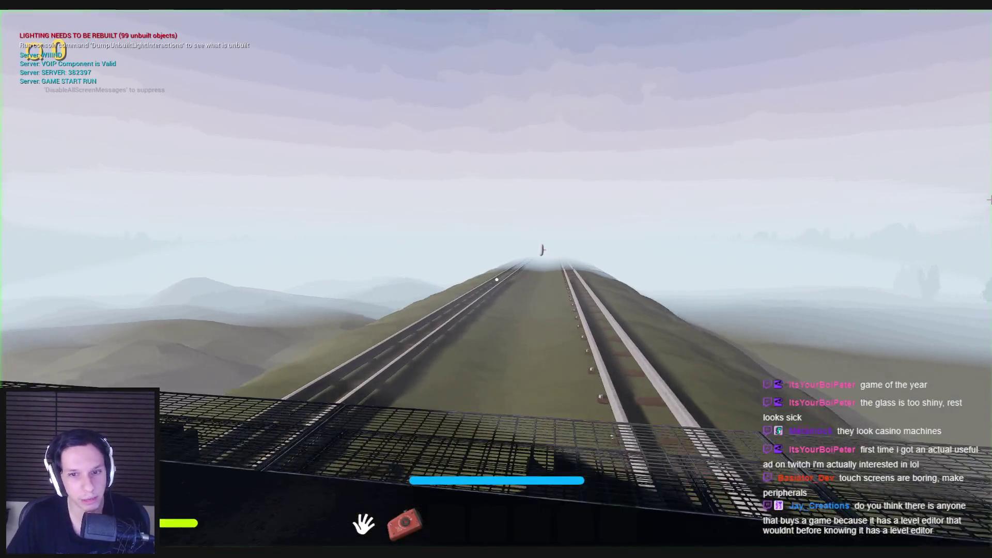
key(Escape)
key(alt+p)
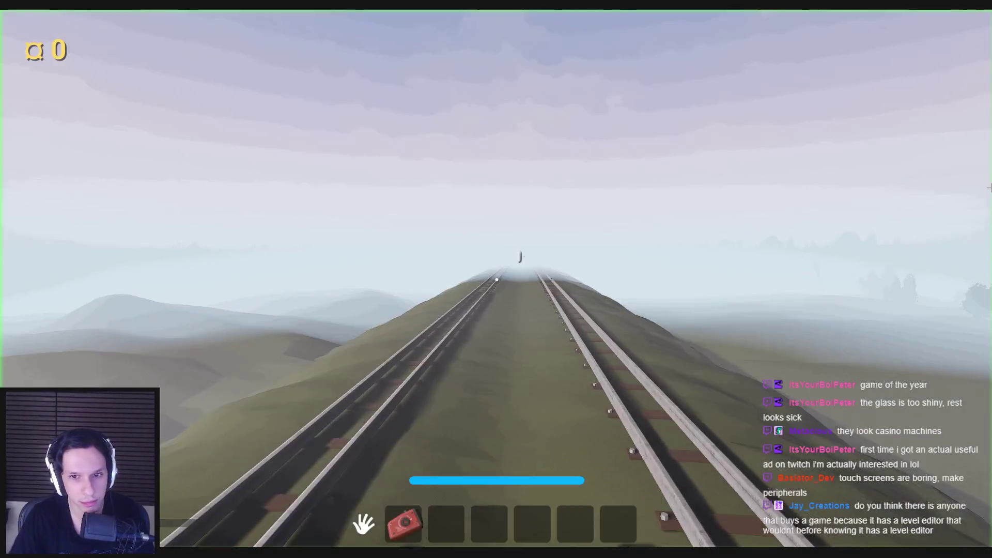
key(Escape)
key(alt+p)
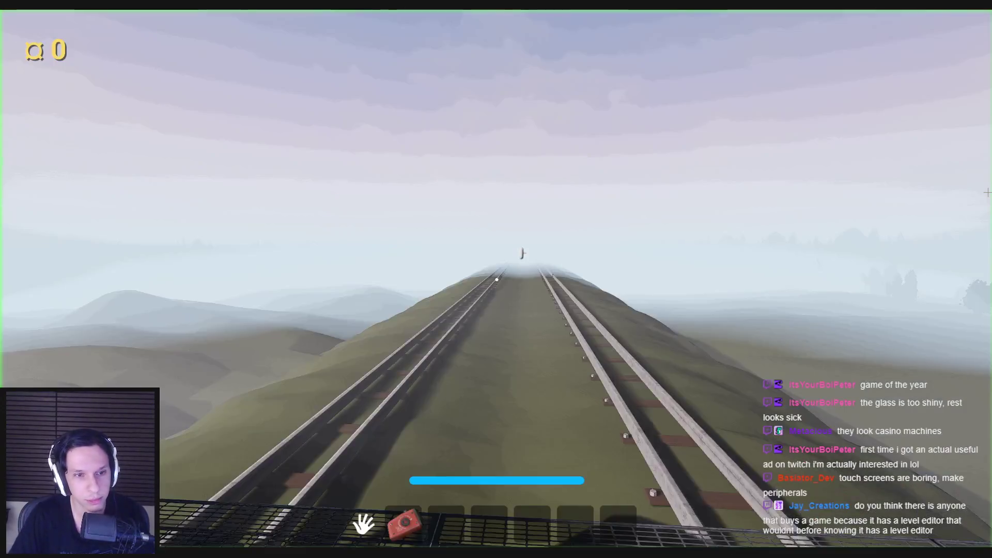
key(Escape)
key(alt+p)
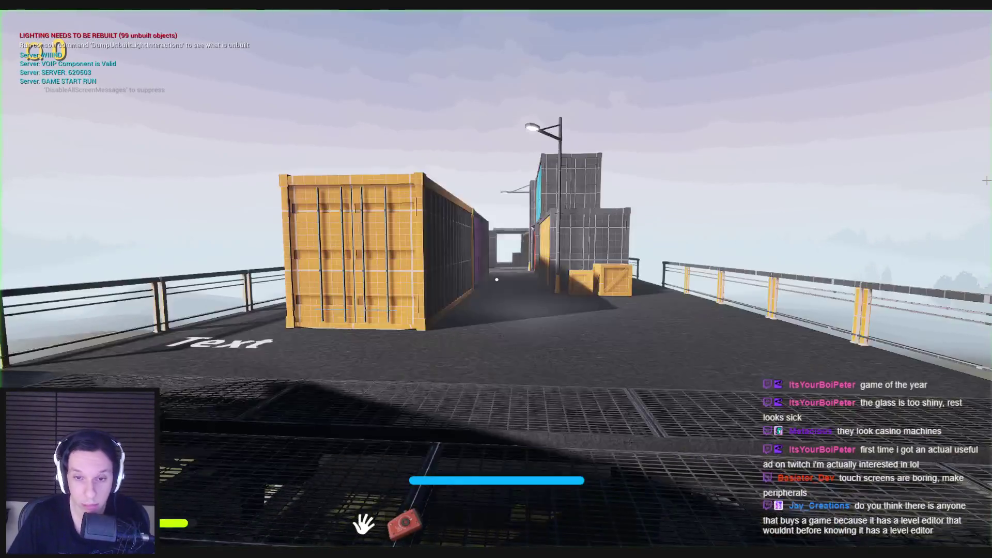
key(Escape)
key(alt+p)
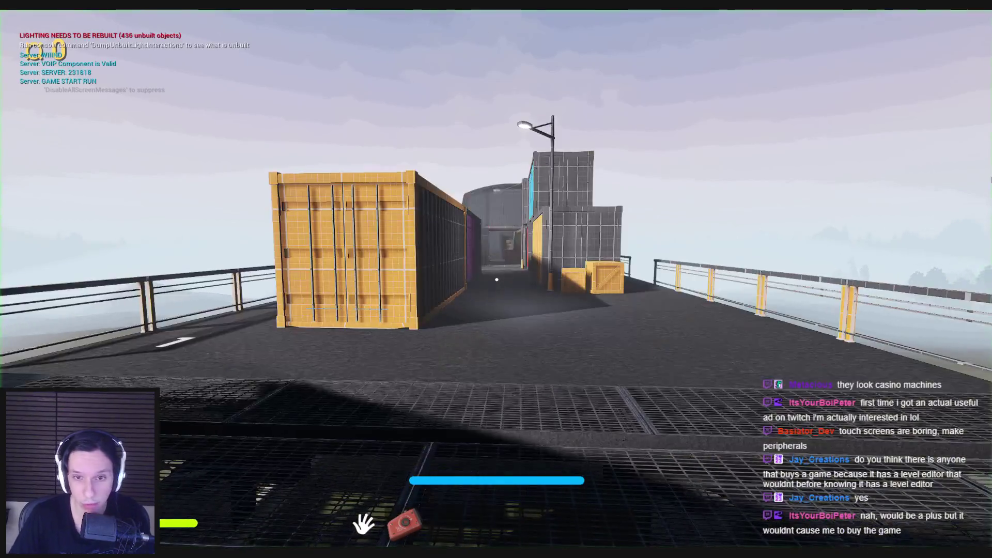
key(Escape)
key(alt+p)
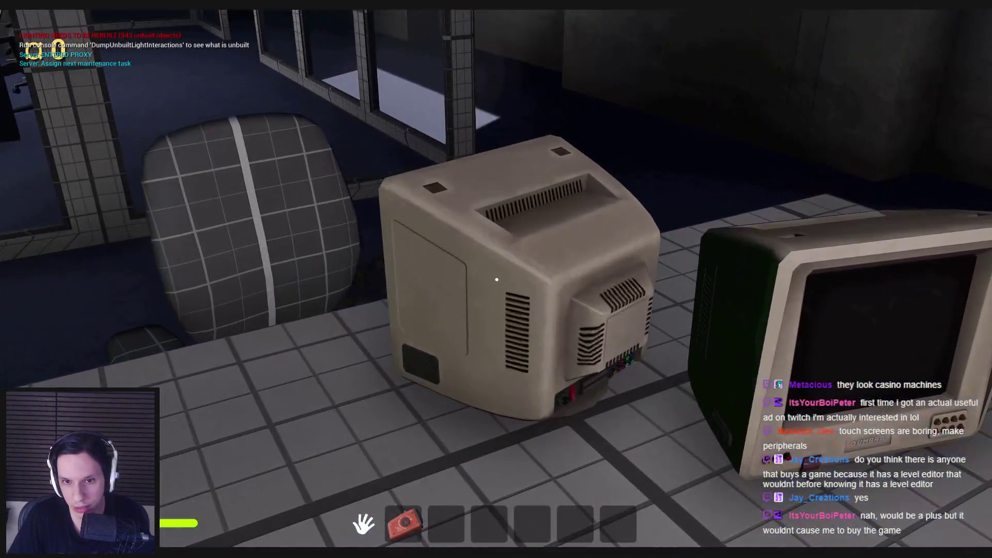
- Open the game console and walk around the desk to inspect the beige CRT monitors from several angles
key(grave)
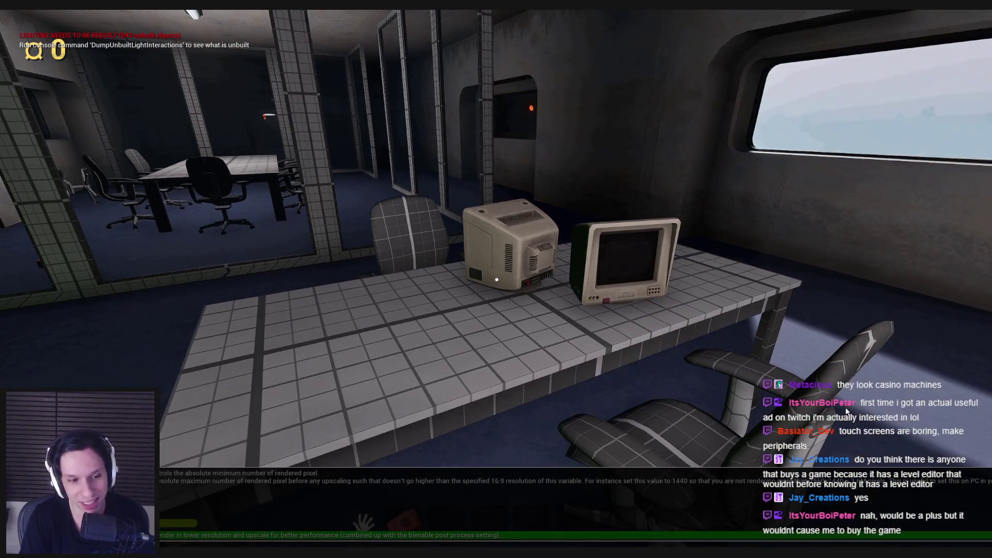
key(a)
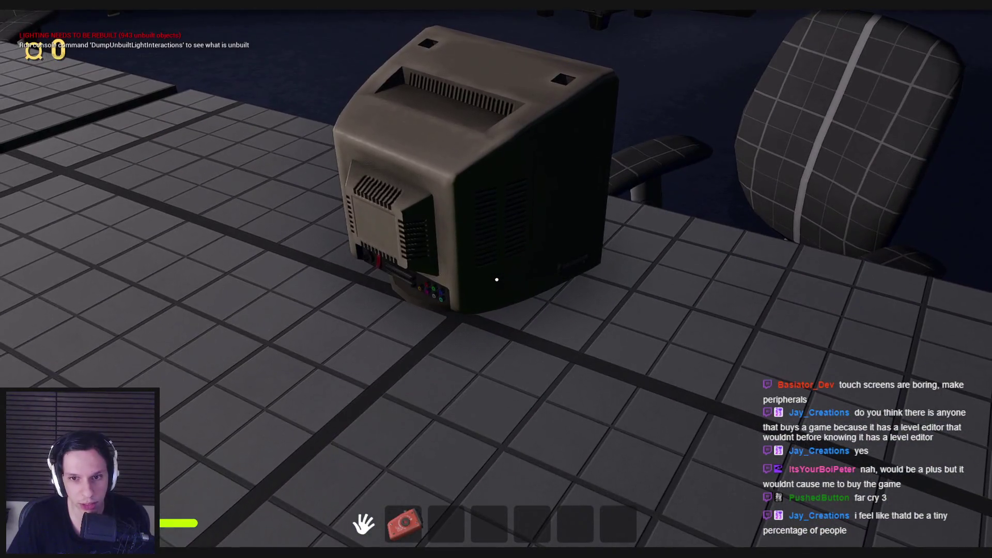
key(s)
key(w)
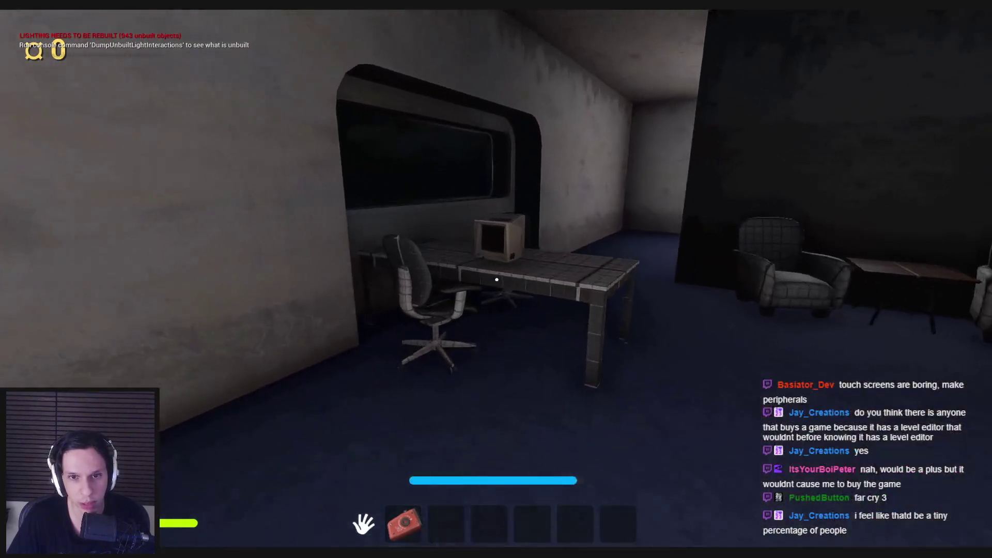
key(s)
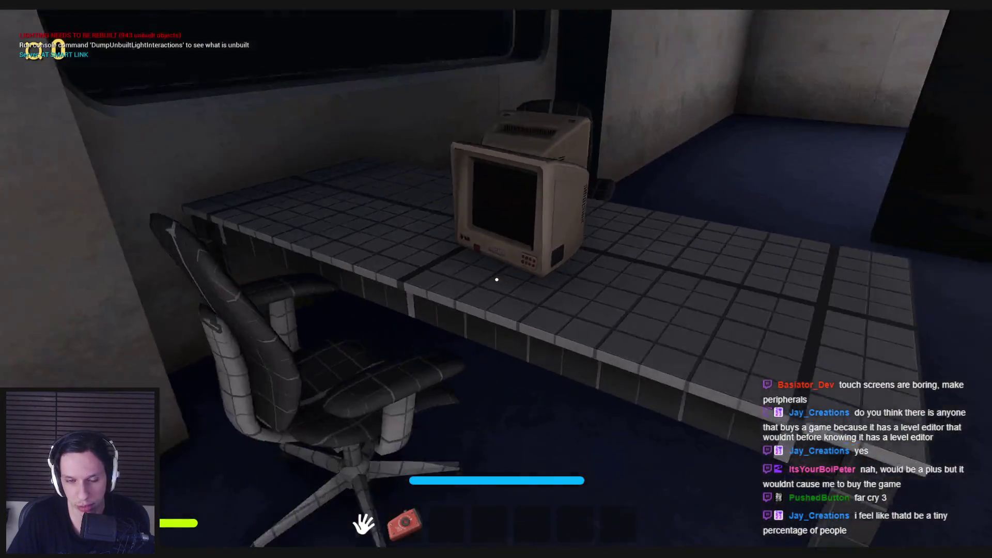
key(w)
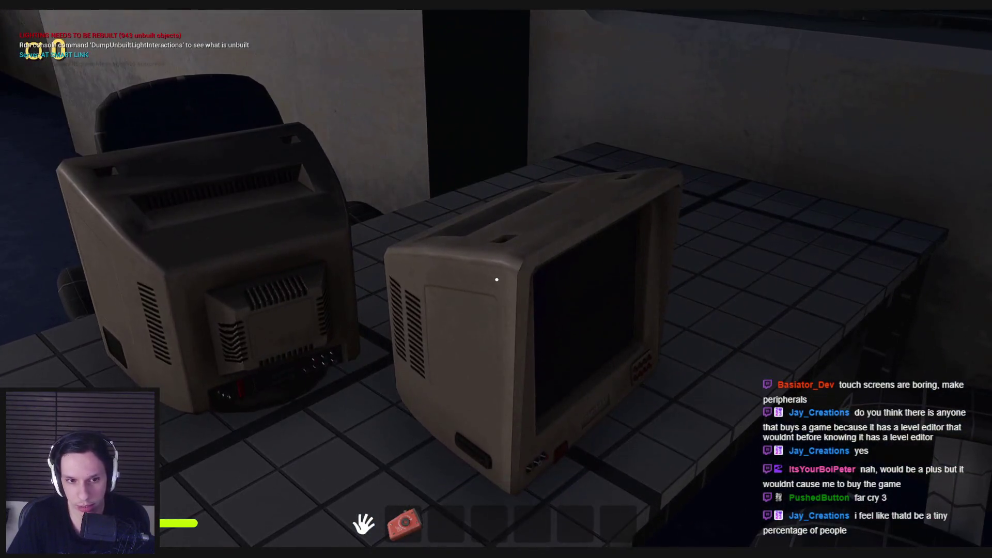
key(s)
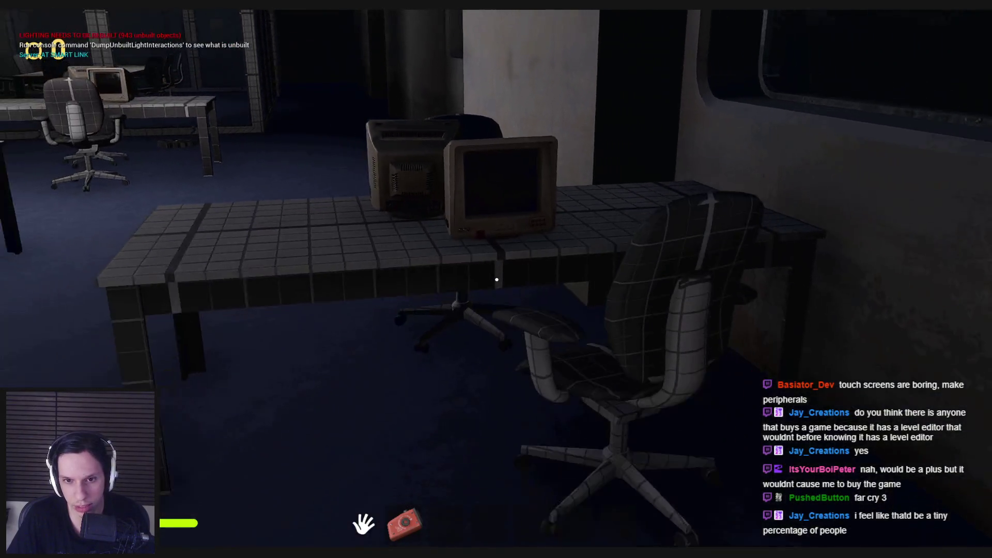
key(s)
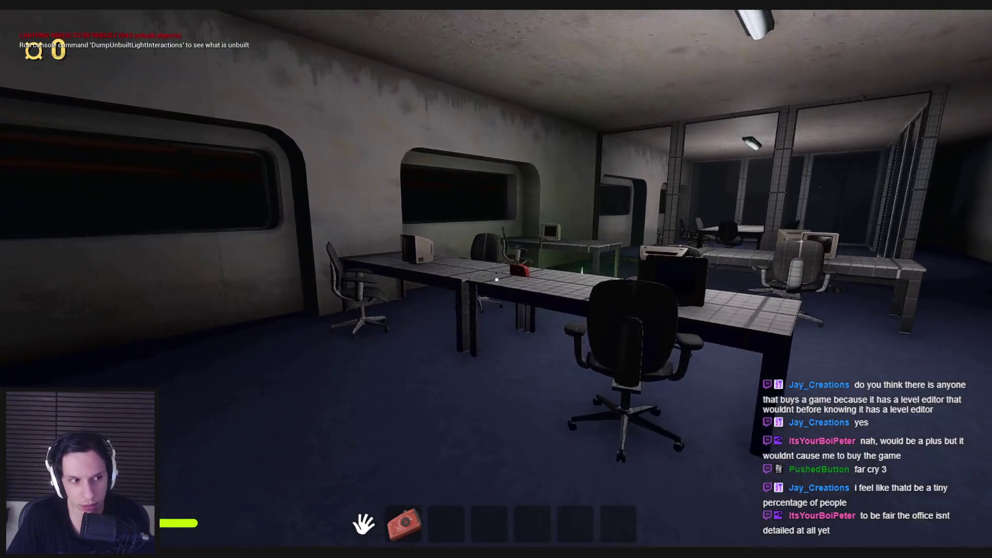
key(s)
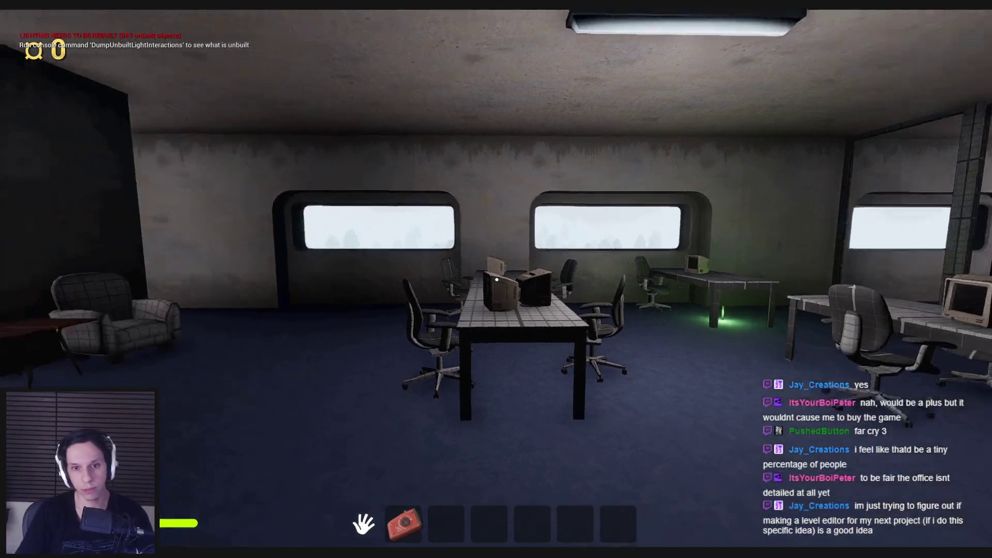
- Walk past the glass offices, open the side-room door into the crate room and return down the corridor
key(w)
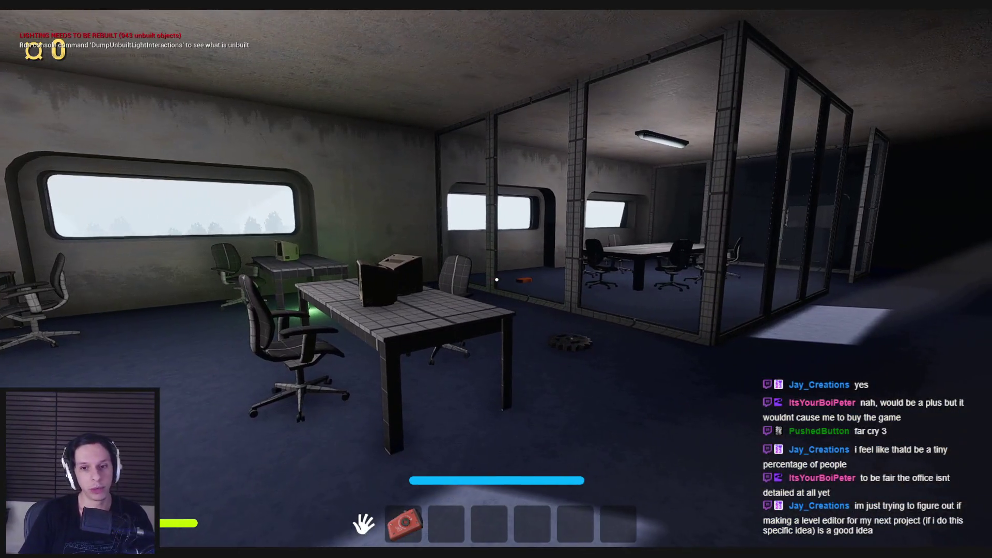
key(w)
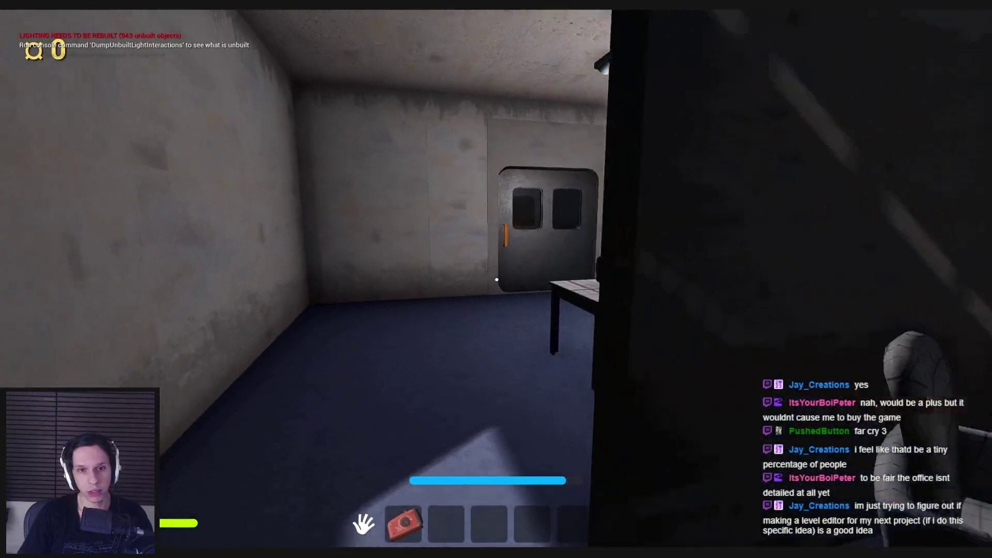
key(w)
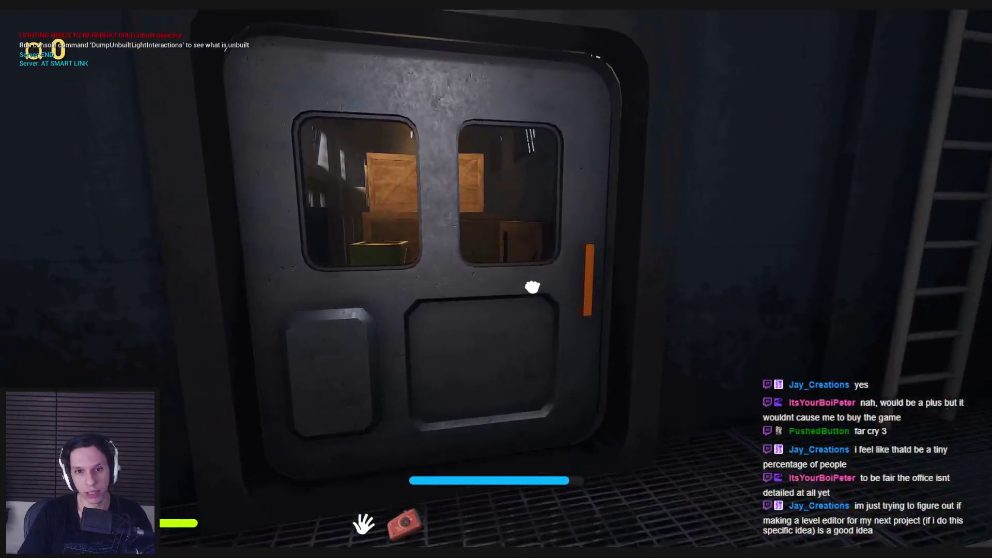
click(532, 287)
key(w)
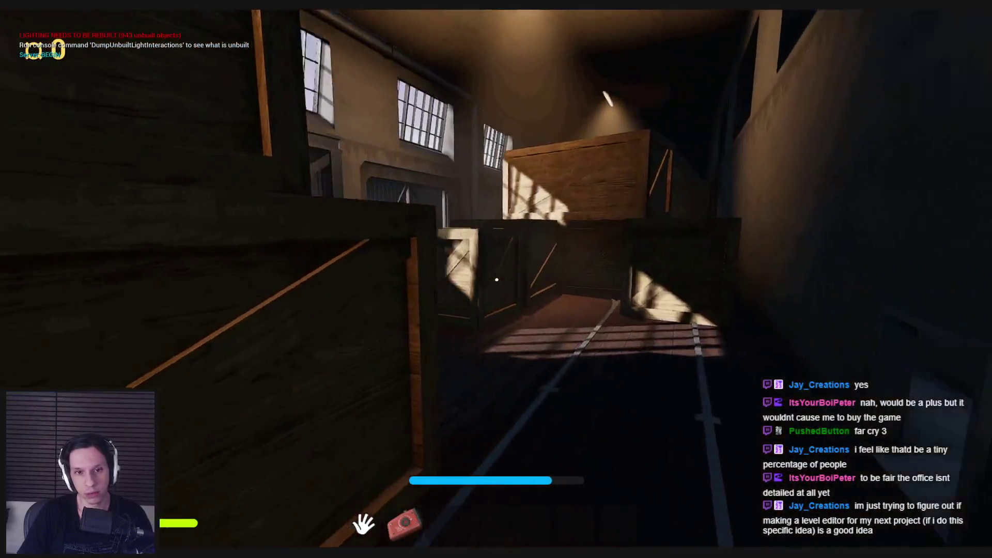
key(w)
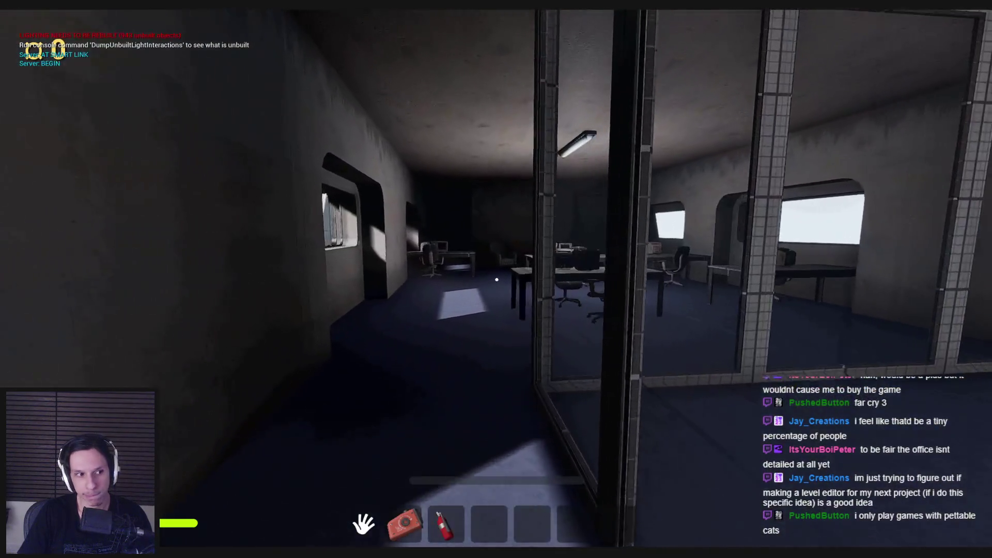
- Approach the desk monitors up close, then back away to view the whole office
key(e)
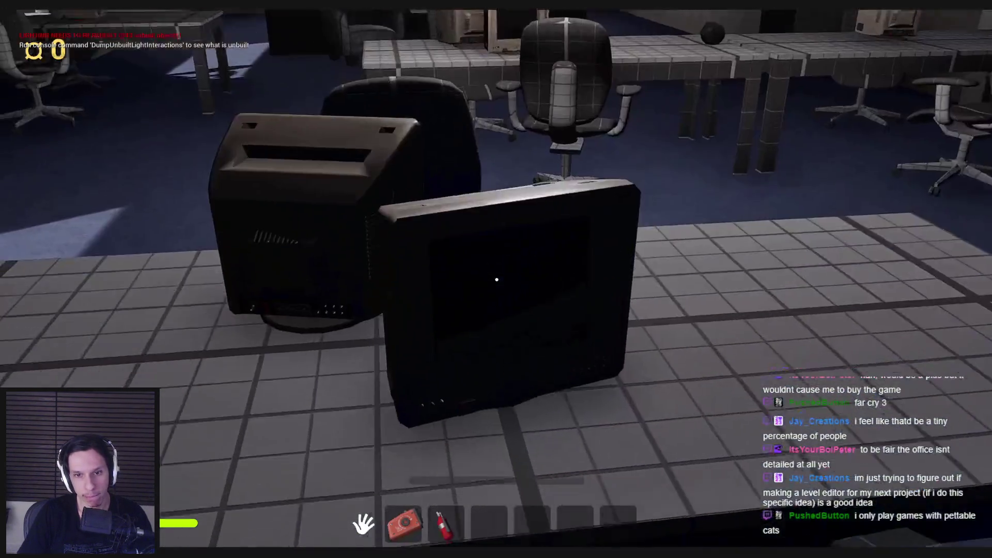
key(w)
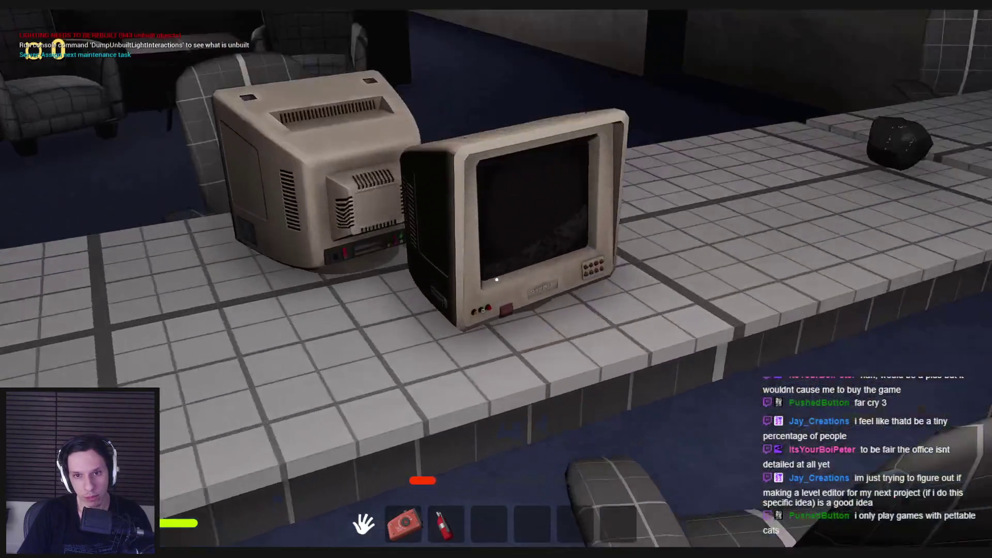
key(s)
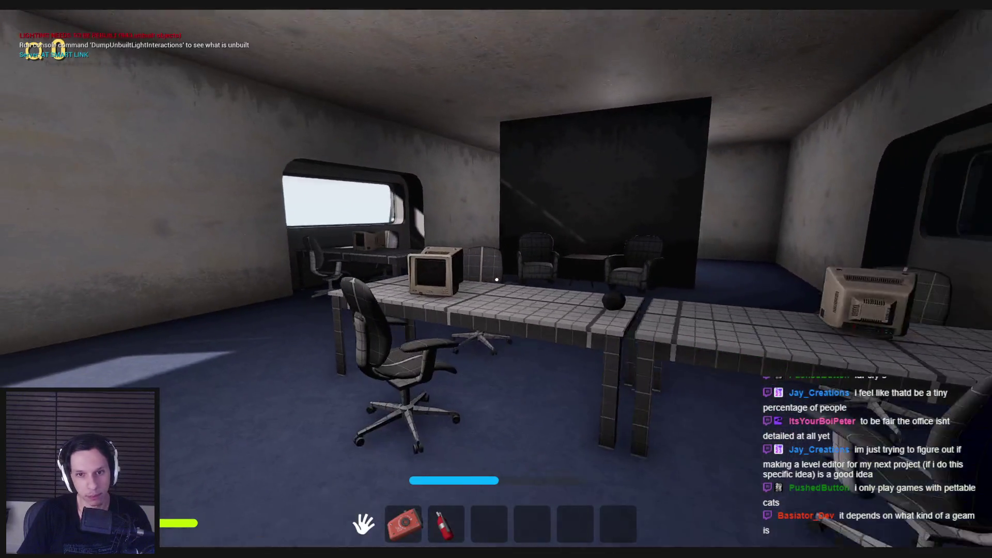
mouse_move(496, 279)
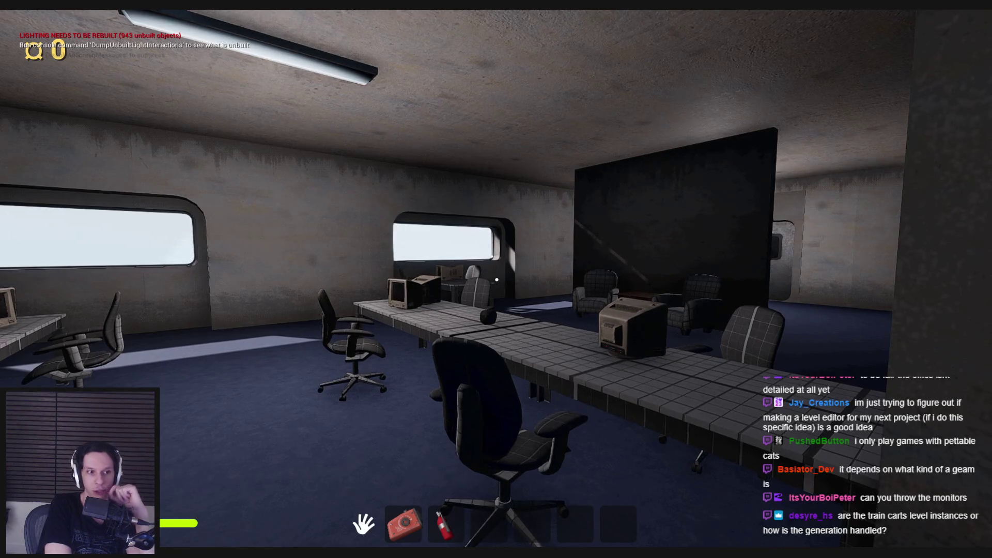
- Run into the crate-filled train car, climb onto the roof and throw the red creature onto the grass
key(shift+w)
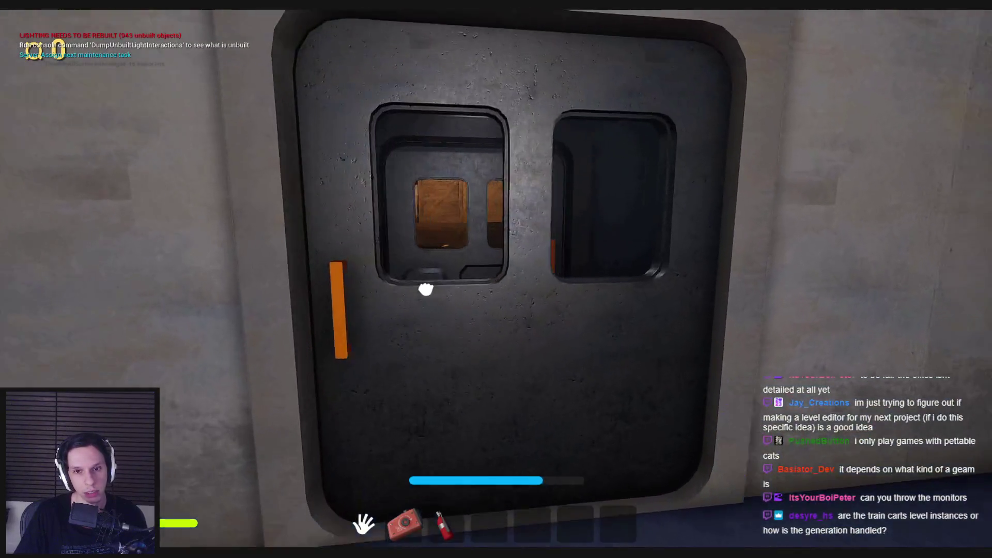
click(426, 289)
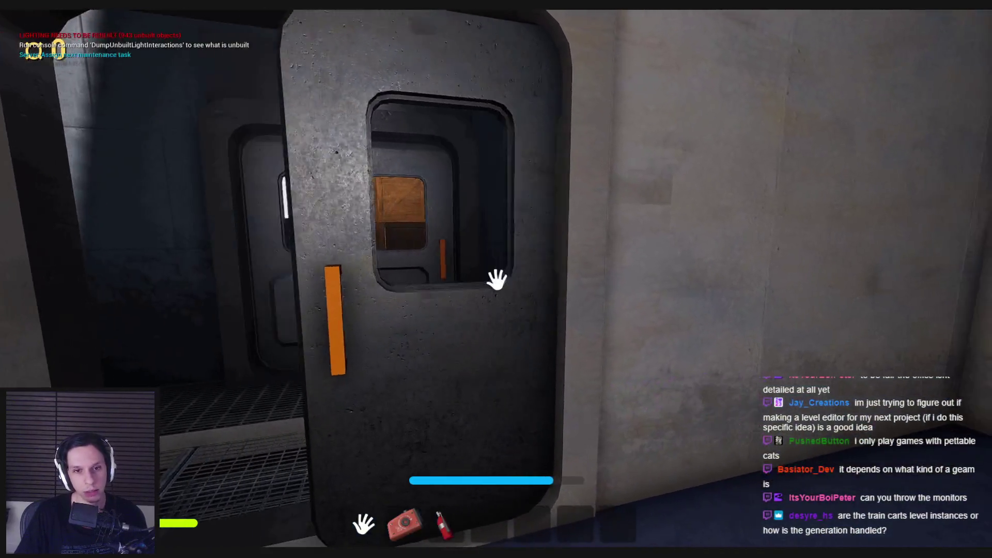
key(w)
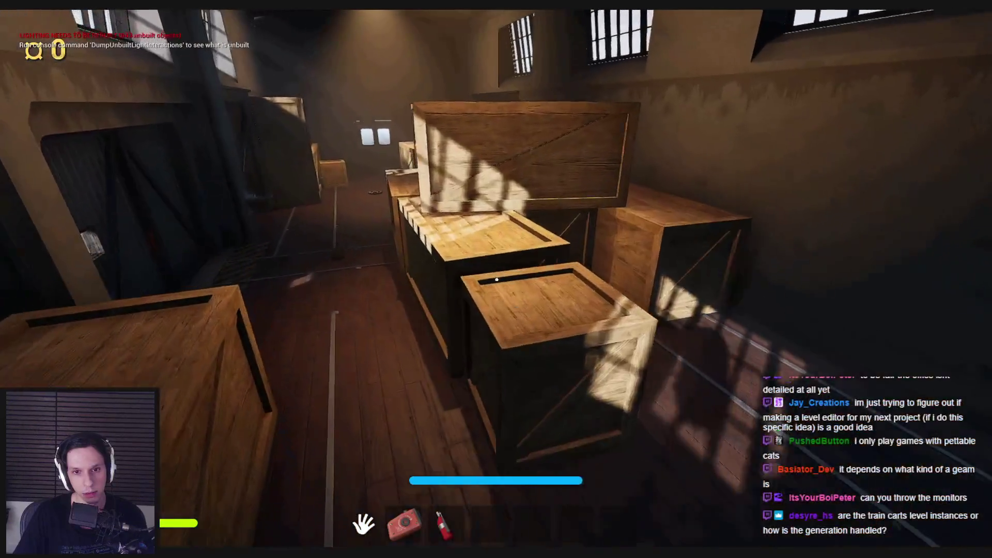
key(space)
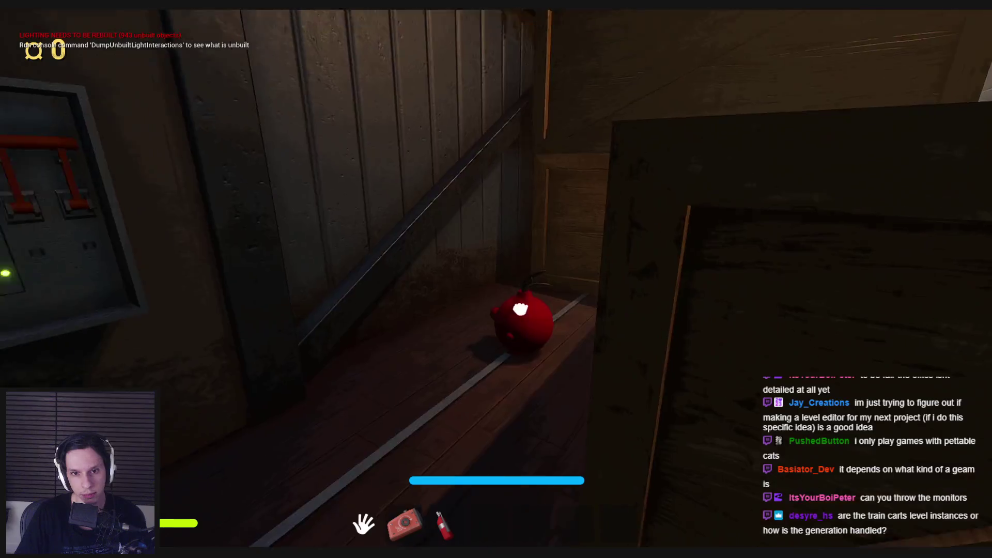
drag(521, 309, 726, 239)
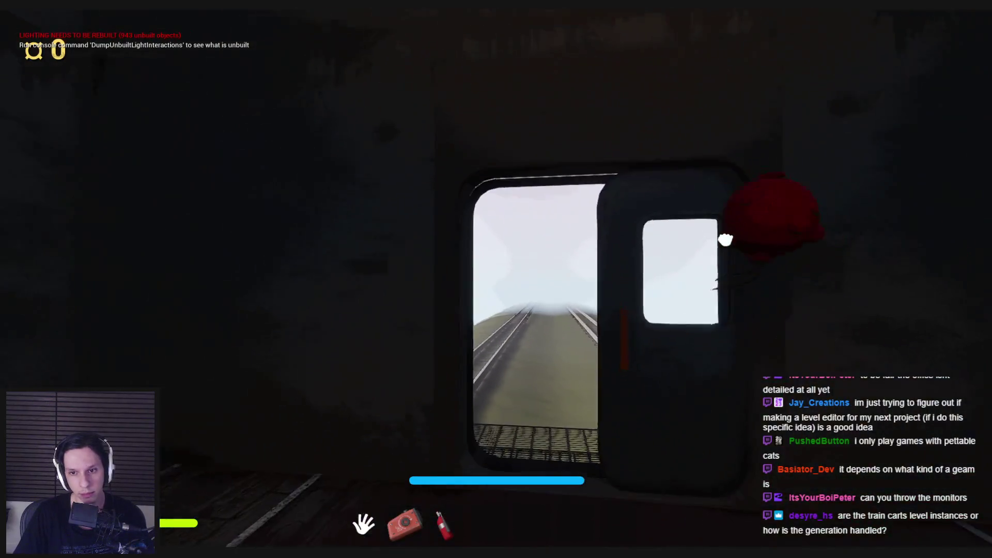
key(w)
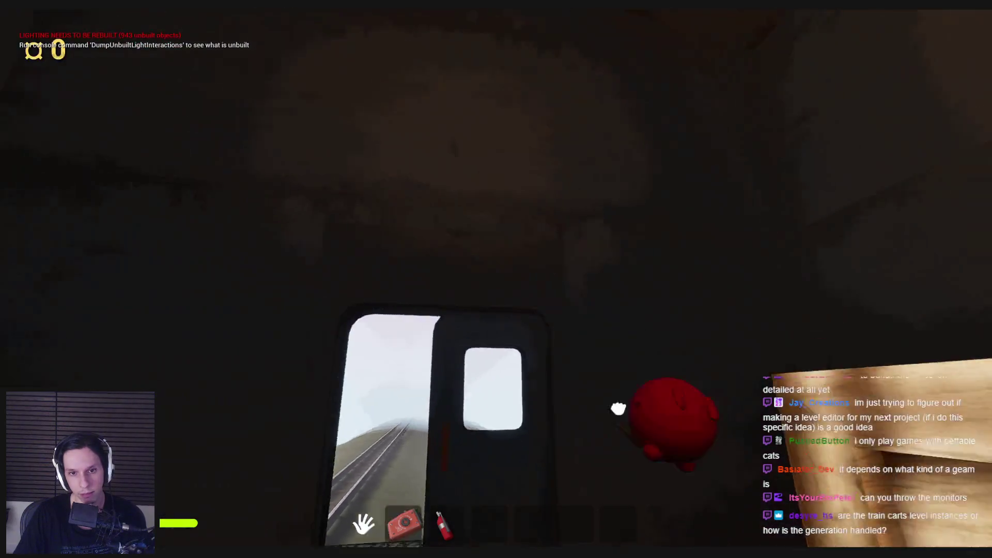
key(w)
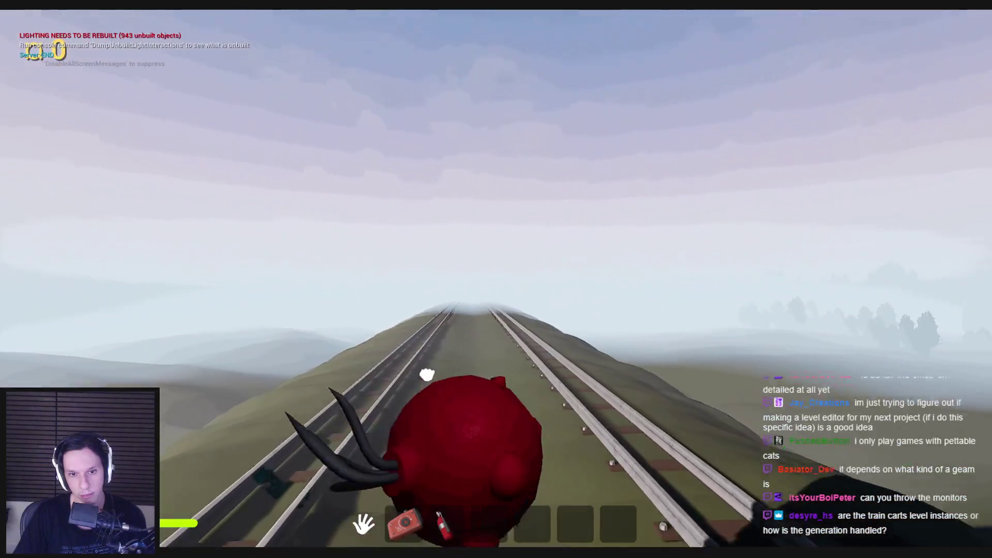
click(496, 279)
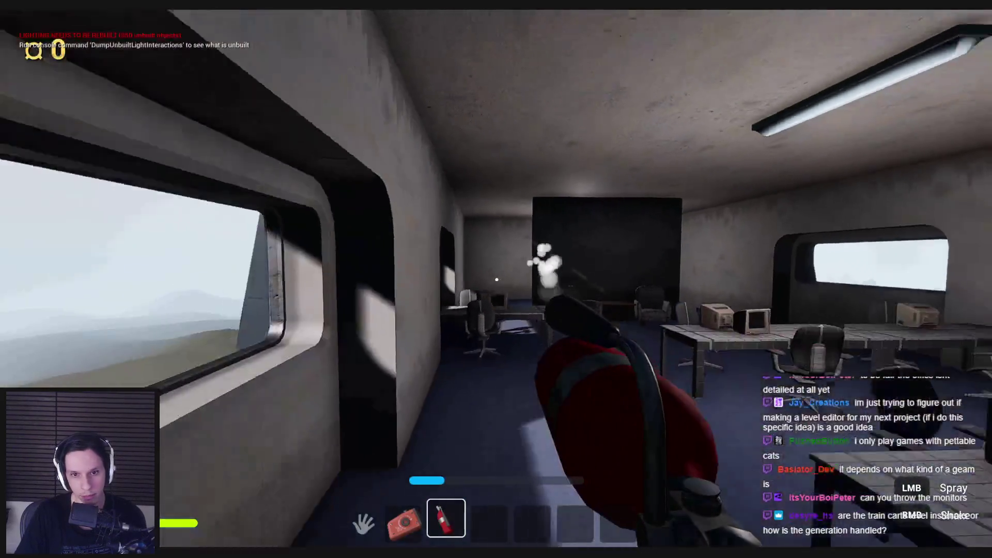
- Spray the fire extinguisher through the conference room and along the train roof, then stop the session
click(496, 280)
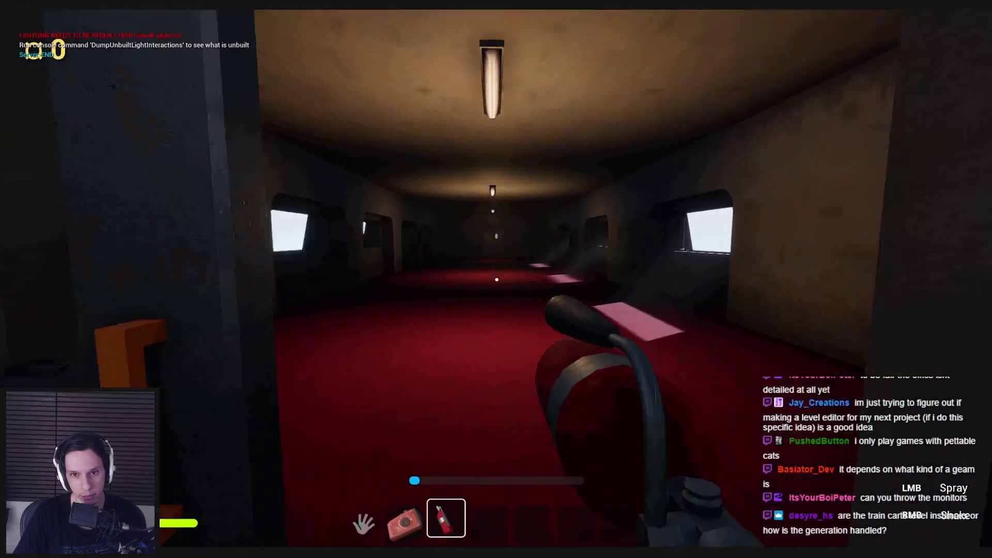
click(497, 279)
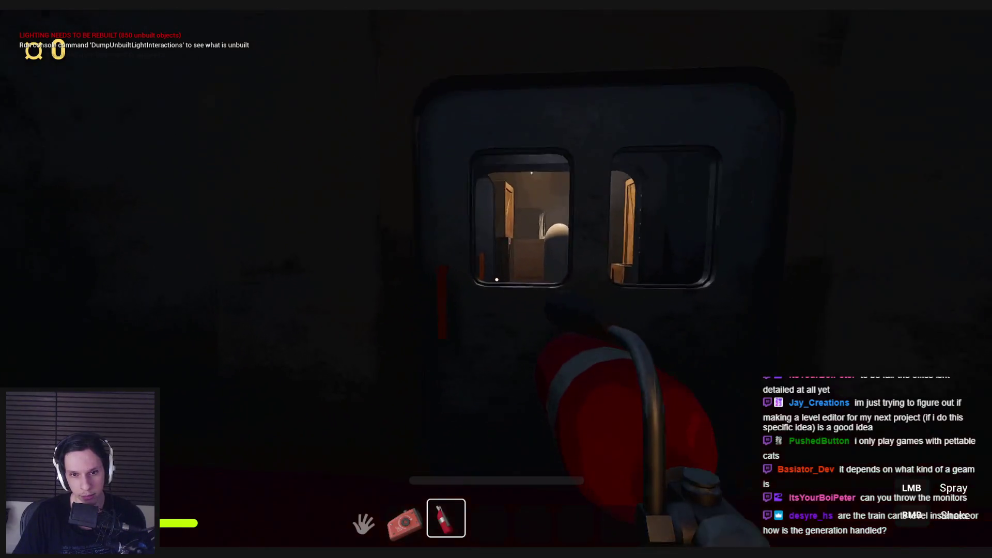
key(3)
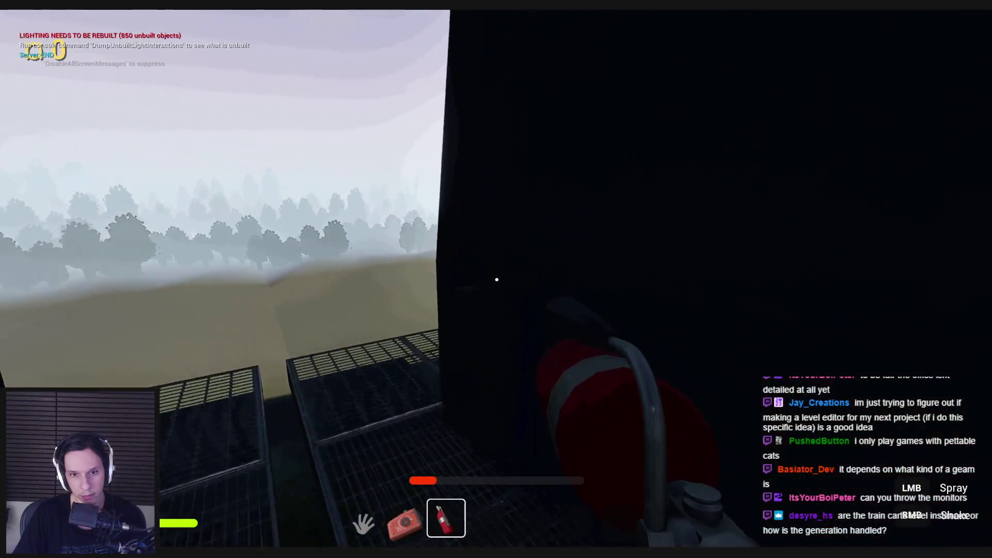
click(497, 280)
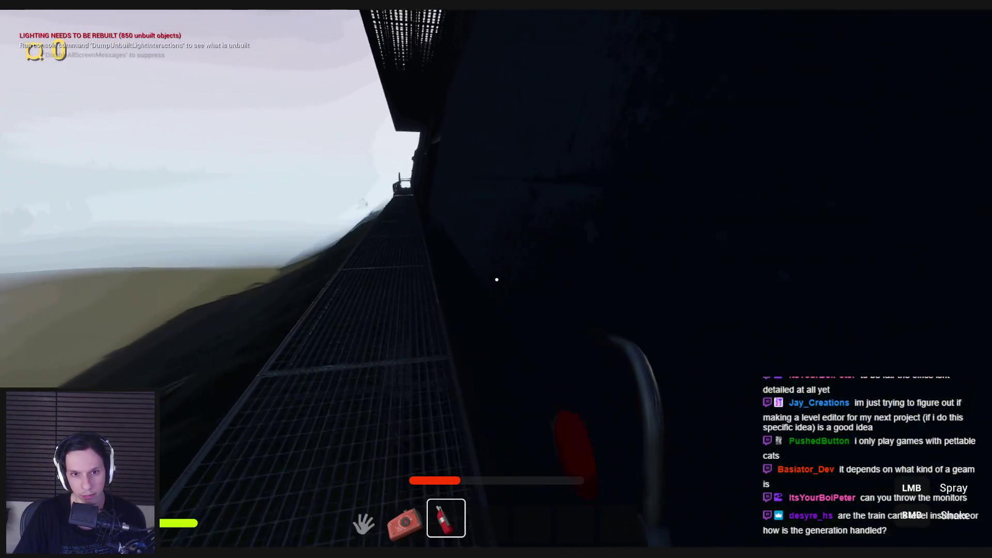
click(497, 279)
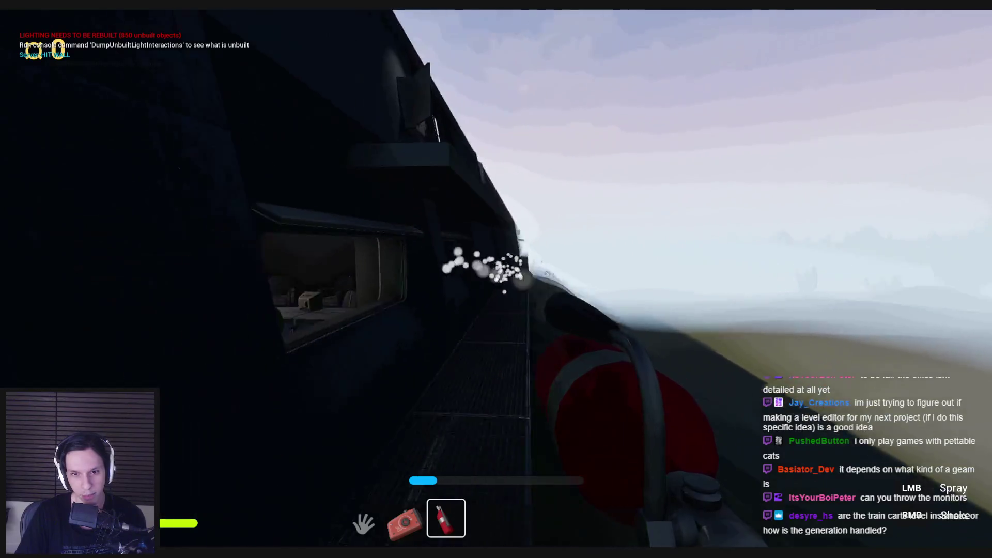
key(Escape)
- Turn the editor camera toward the train front and start Play-in-Editor again
scroll(496, 278, up, 2)
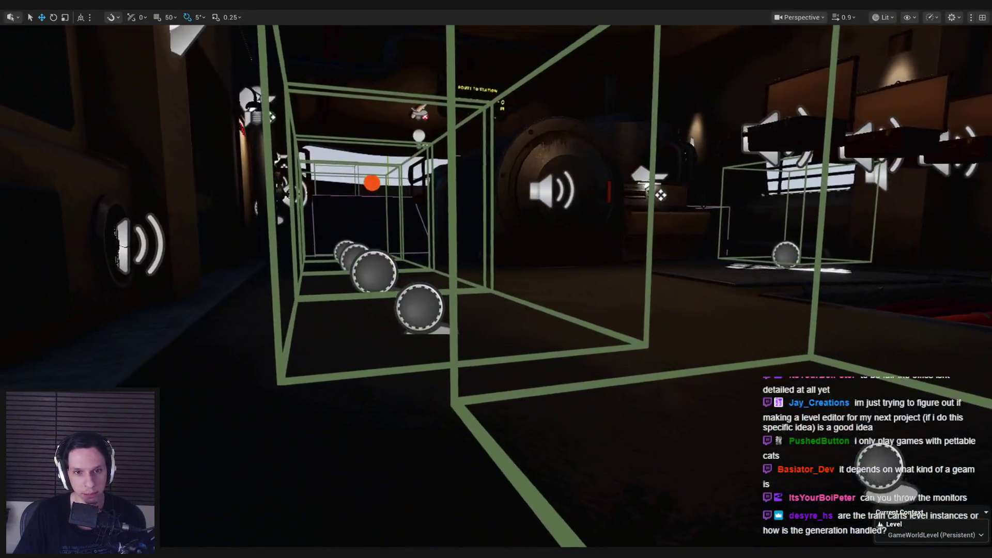
drag(481, 283, 481, 284)
key(alt+p)
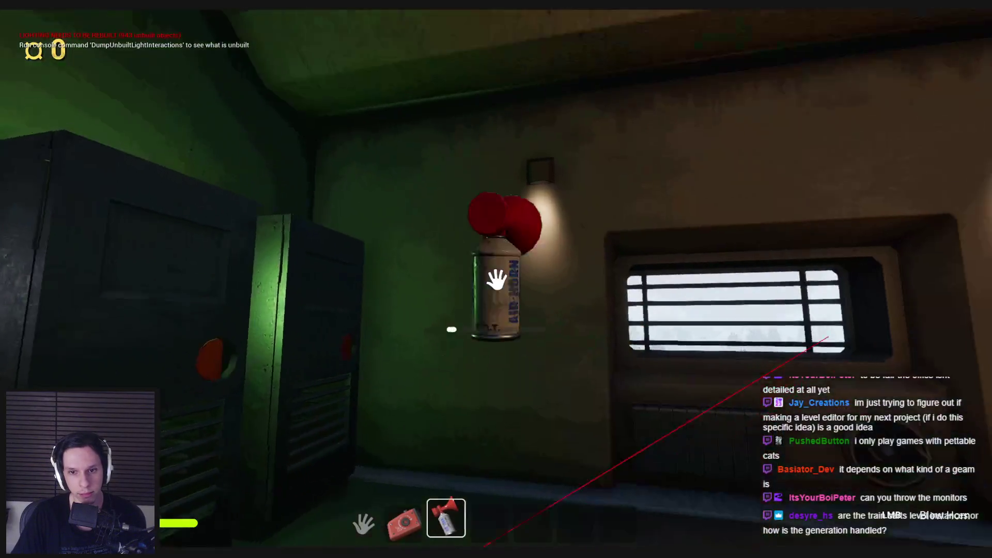
- Open the carriage door and walk through the corridors into the office, then stop play
drag(496, 279, 496, 280)
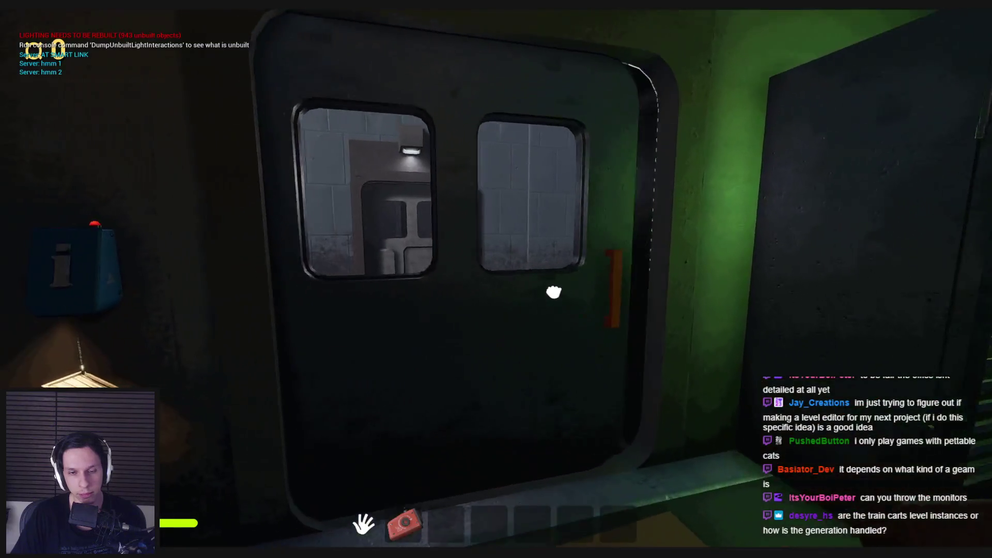
click(553, 293)
key(shift+w)
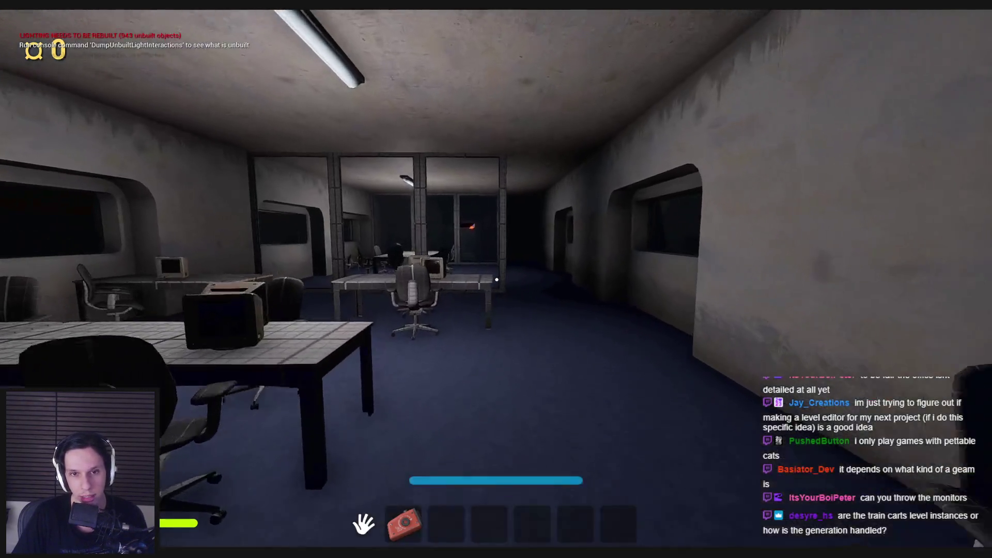
key(Escape)
scroll(341, 263, up, 2)
- Start a new play session in the train cab and line up in front of the Train Monitoring terminal
key(w)
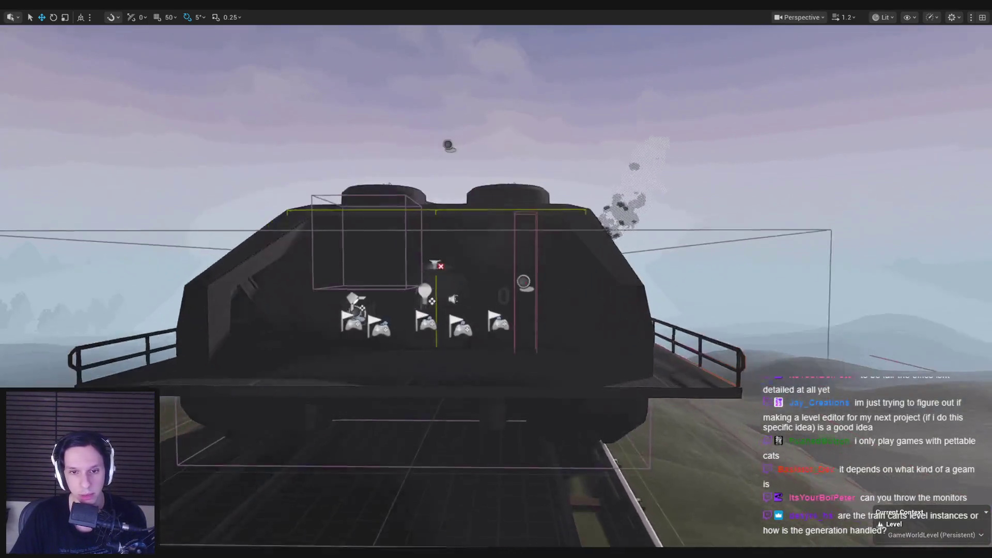
key(alt+p)
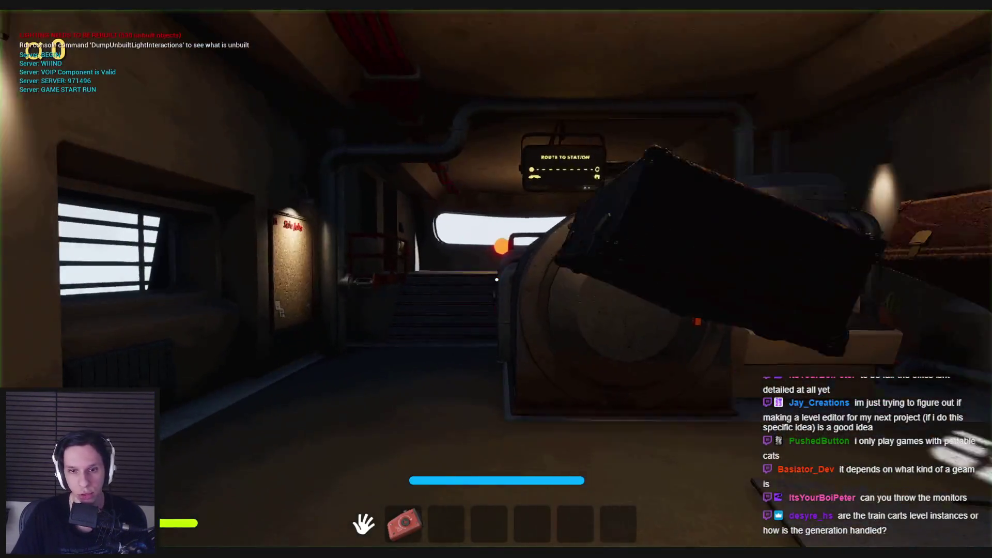
key(w)
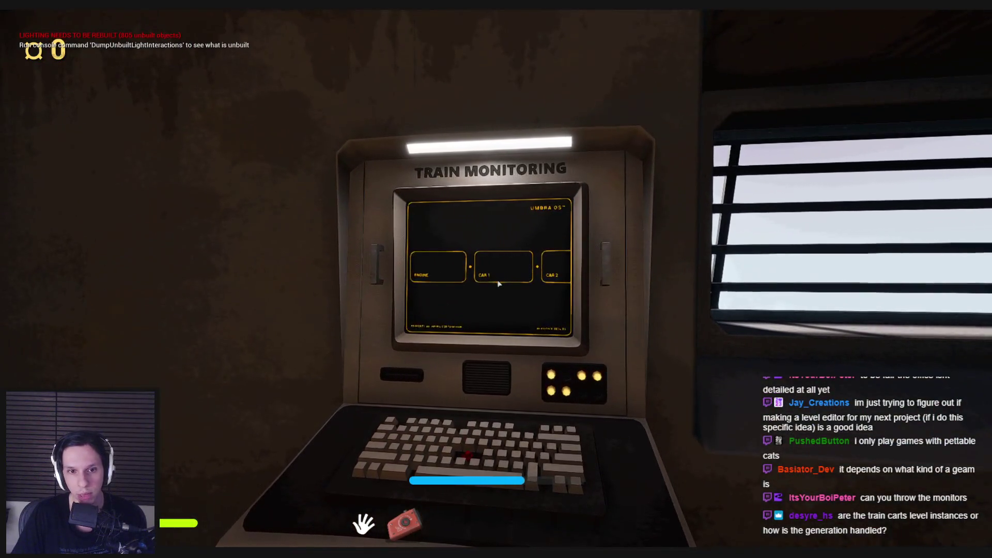
key(s)
key(a)
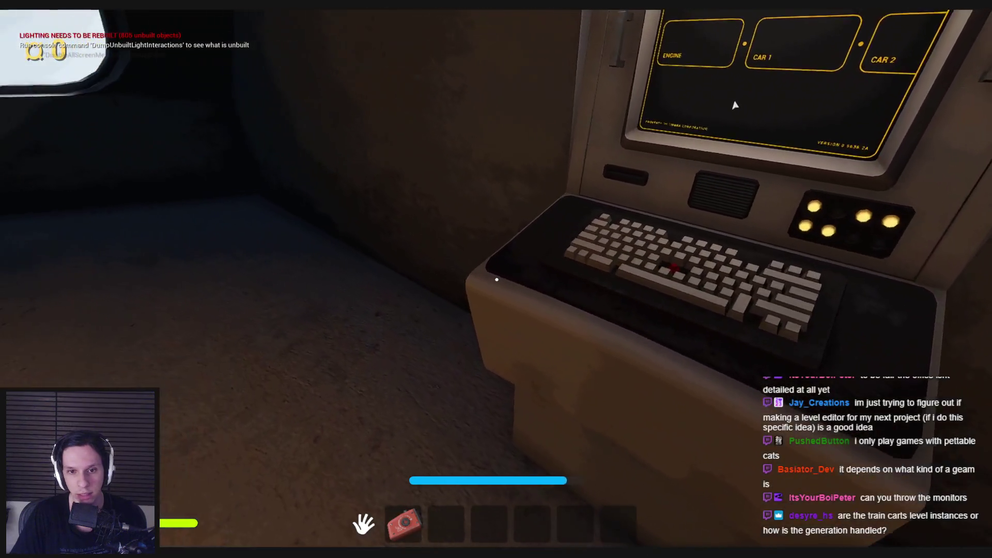
key(d)
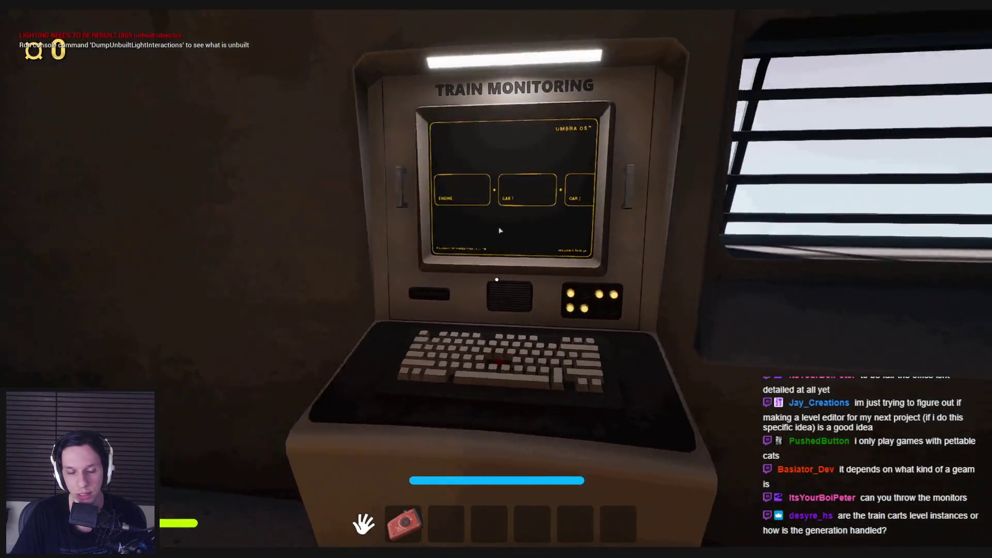
key(s)
key(s)
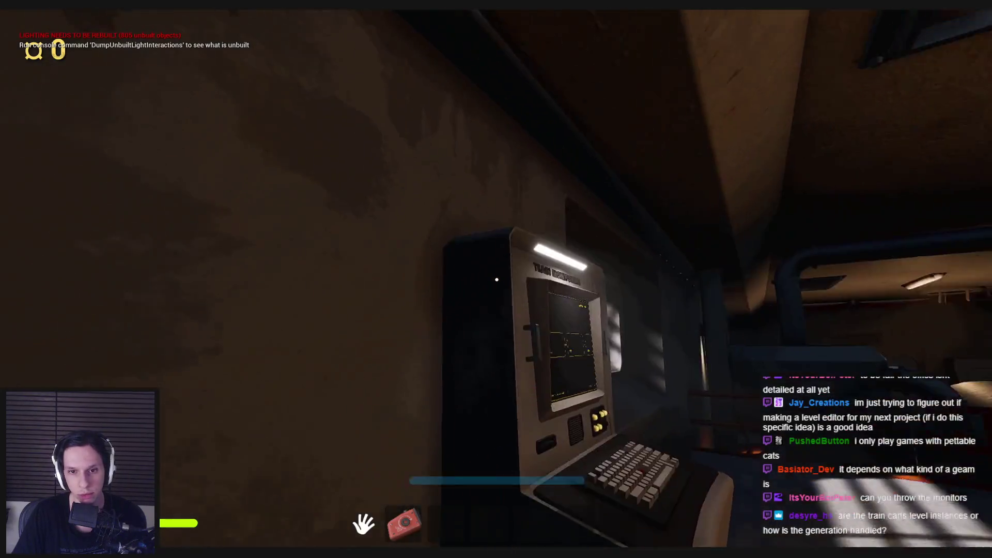
- Use the terminal twice to view its Umbra OS screen, then walk to the doorway
key(e)
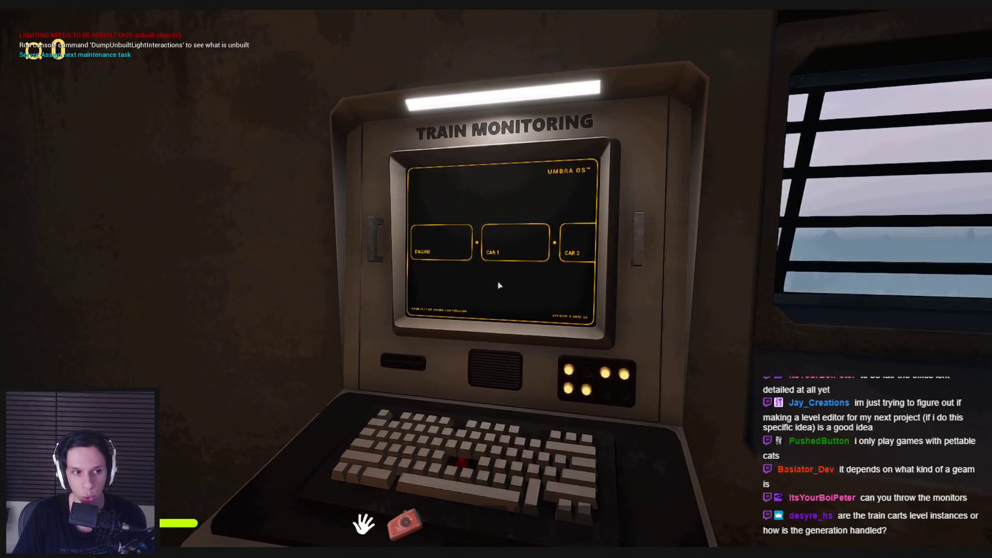
key(Escape)
key(e)
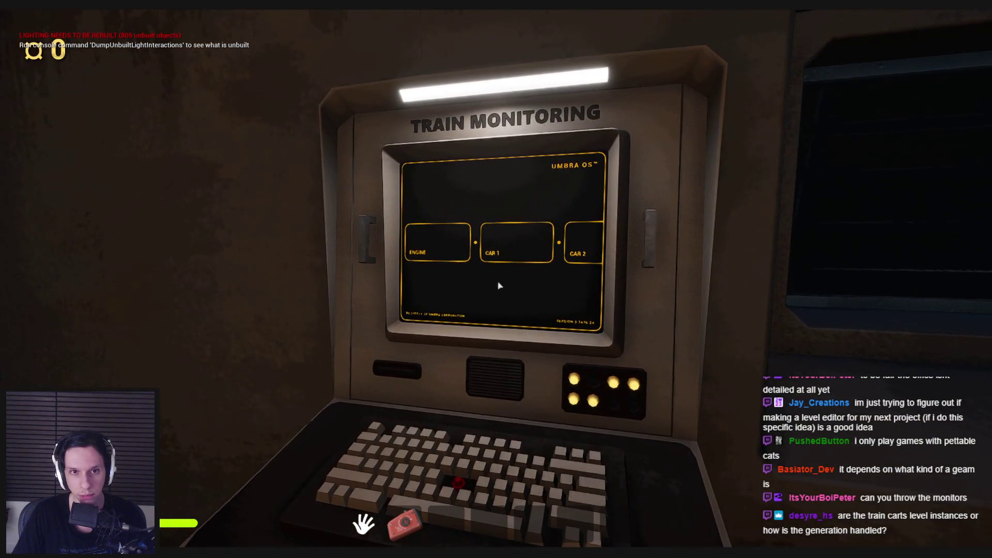
key(Escape)
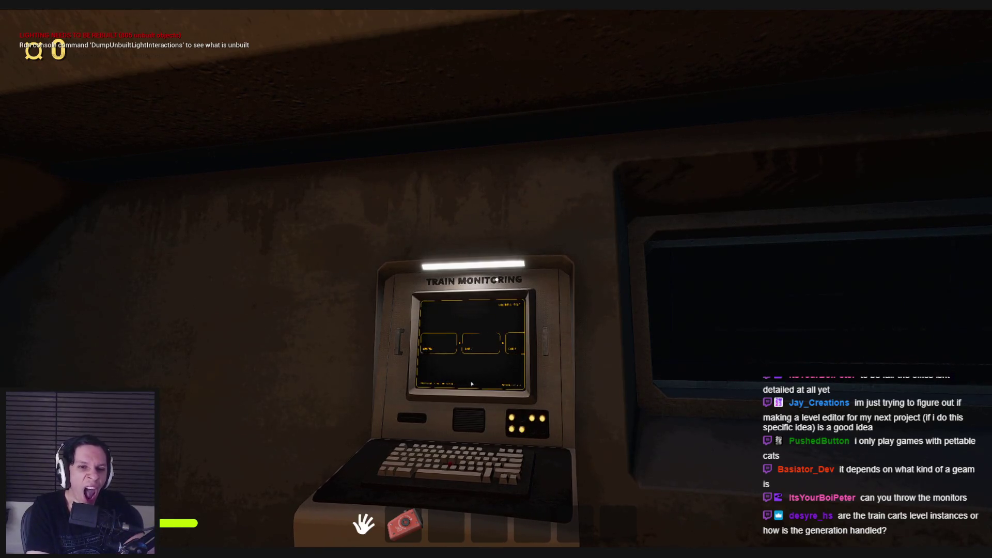
key(Escape)
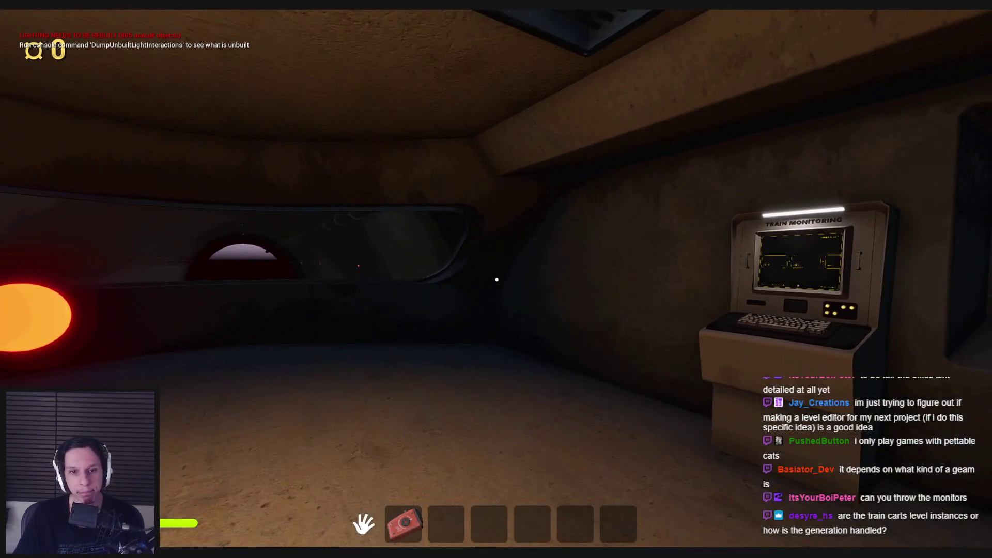
key(w)
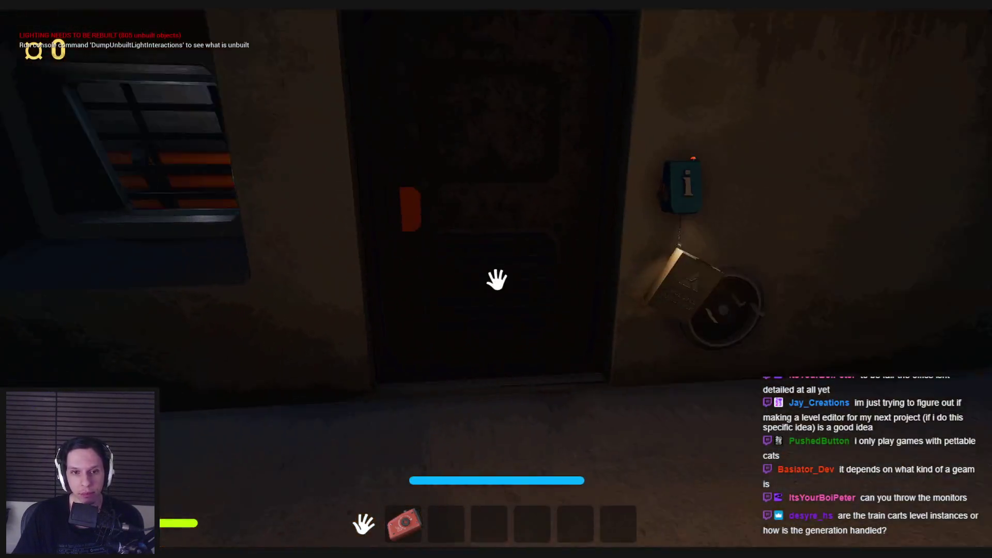
- Open the Employee Handbook, turn two pages forward and close it
click(791, 288)
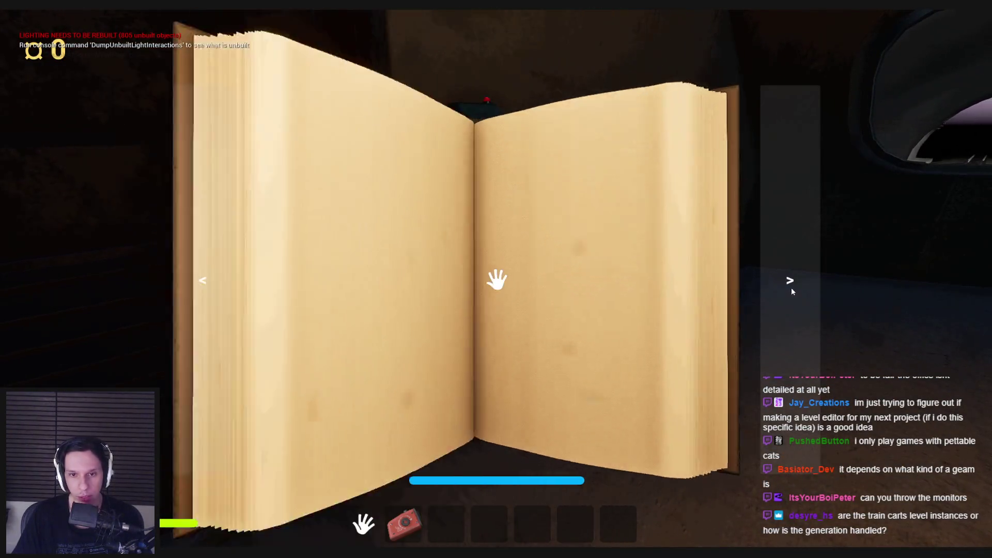
click(792, 288)
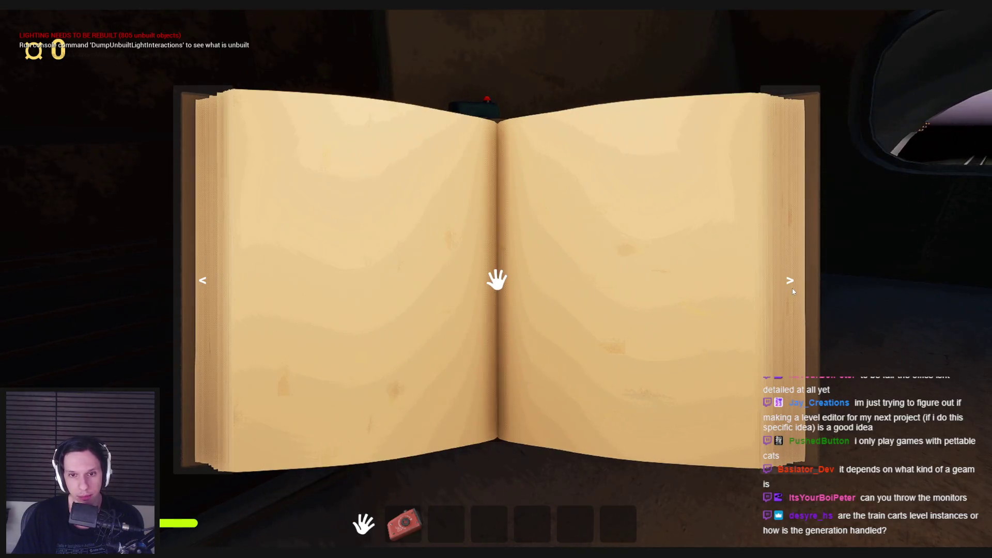
click(792, 289)
key(Escape)
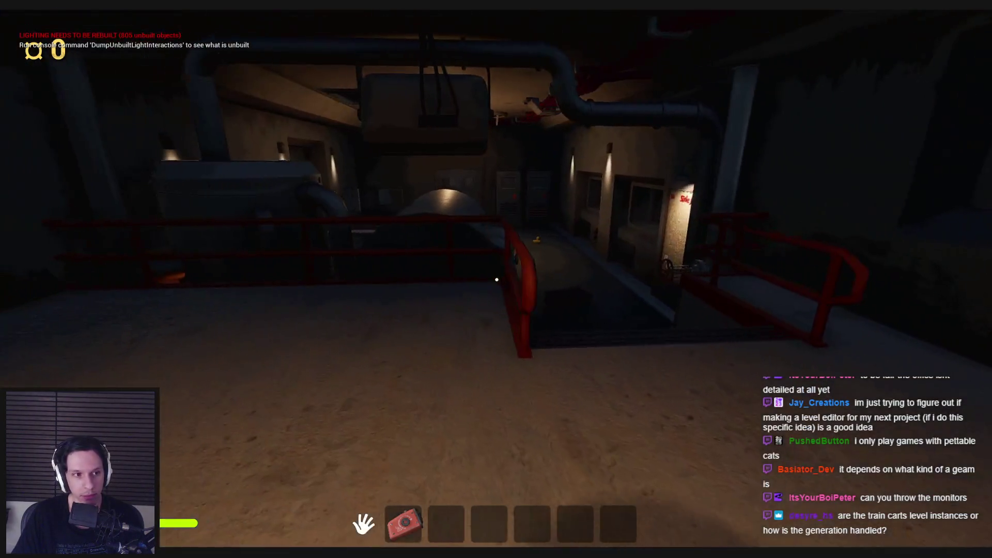
- Lift the suitcases out of the floor hatch and carry the top one to the window
mouse_move(496, 279)
mouse_down()
mouse_move(487, 429)
mouse_move(819, 299)
mouse_move(496, 279)
mouse_up()
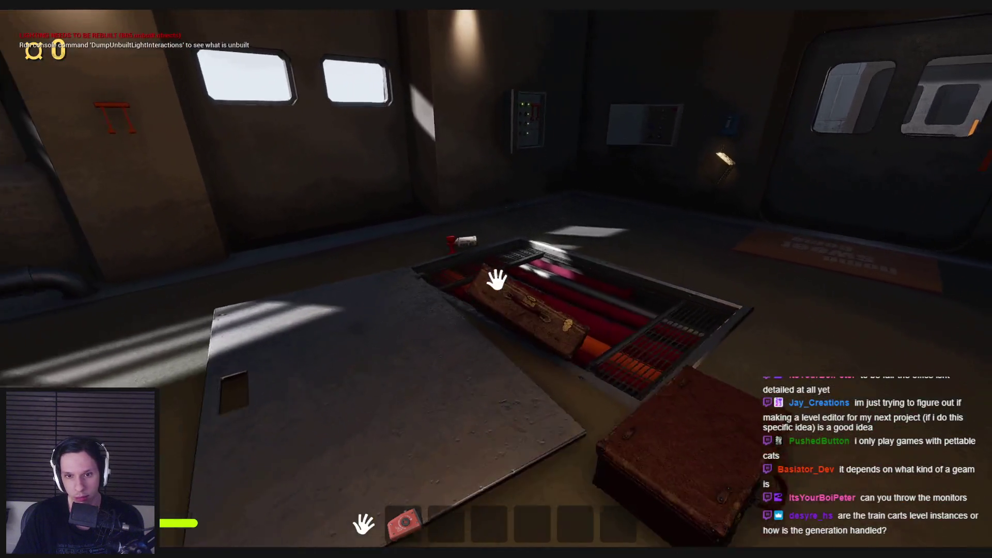
mouse_move(495, 277)
mouse_down()
mouse_move(602, 428)
mouse_move(496, 279)
mouse_up()
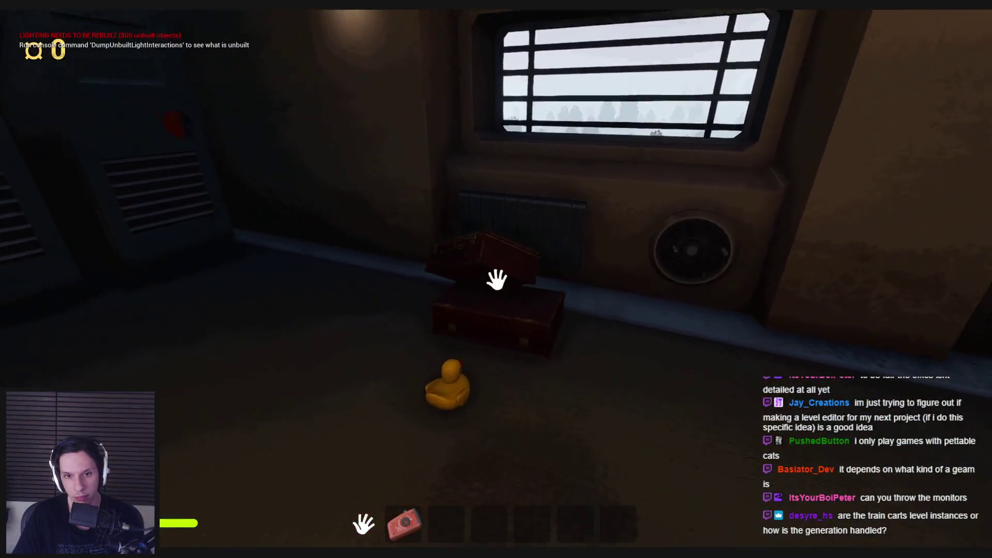
drag(496, 279, 497, 280)
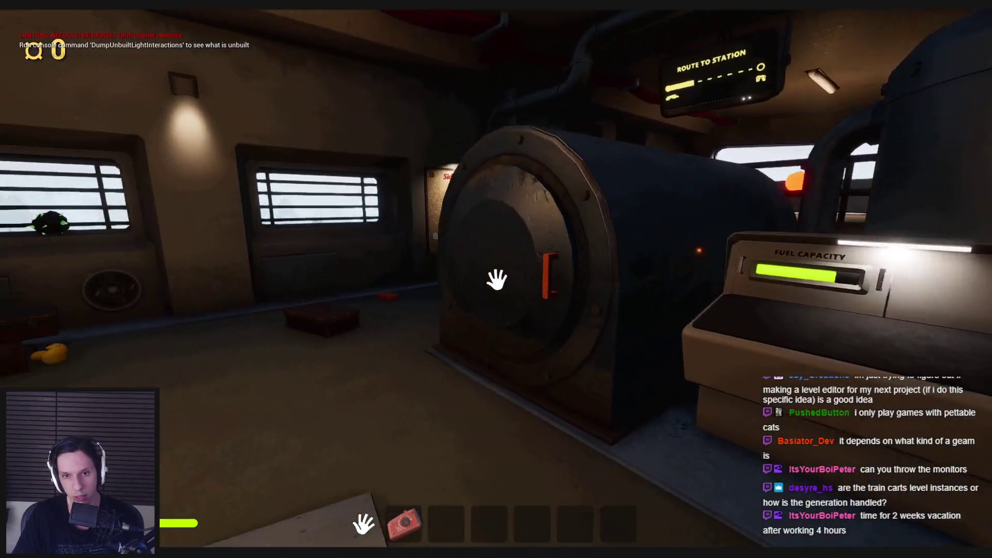
- Open the furnace door and climb the stairs to the Side Jobs board
click(496, 280)
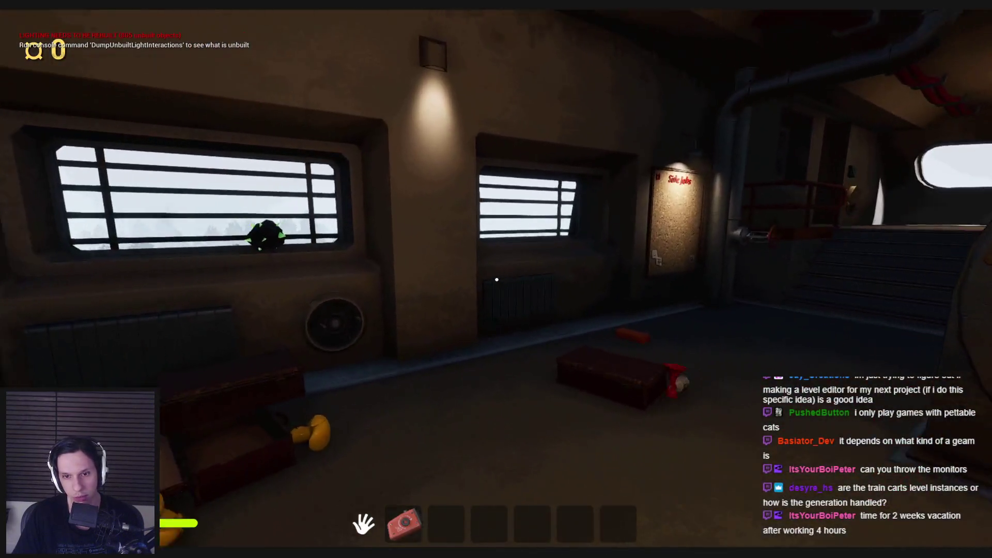
click(496, 279)
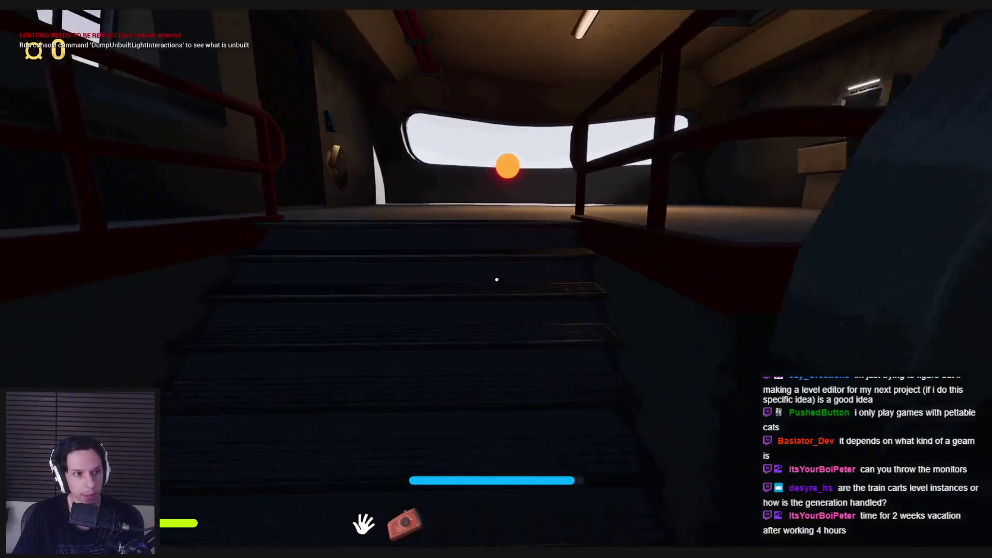
key(w)
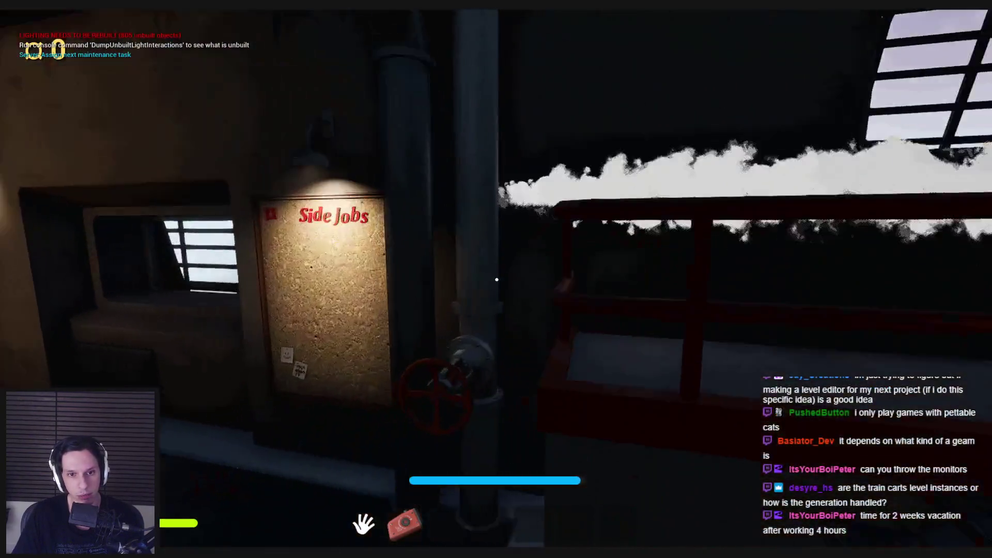